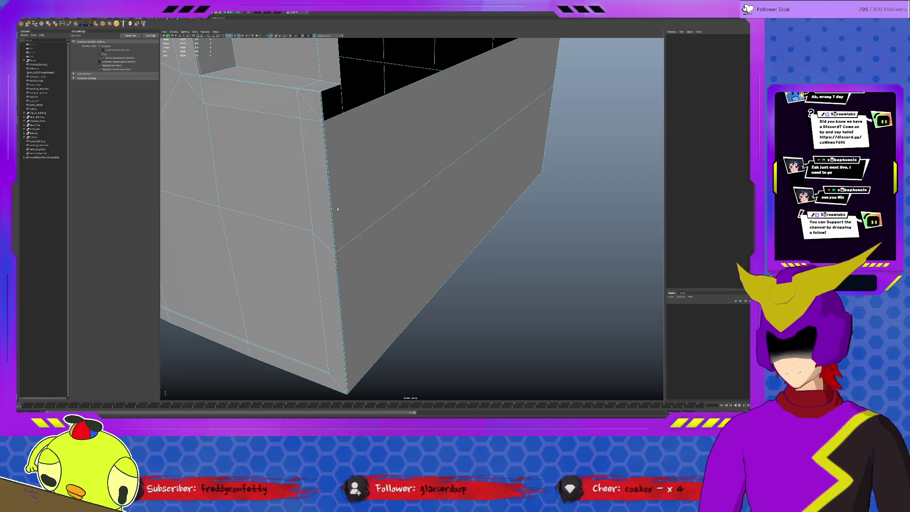
Multi-Cut a new edge near the wall's top corner and move its corner vertex.
left_click(333, 194)
mouse_move(432, 193)
left_mouse_down("alt")
mouse_move(408, 192)
mouse_move(463, 186)
mouse_move(465, 206)
mouse_move(486, 207)
mouse_move(328, 269)
mouse_move(327, 261)
mouse_move(330, 270)
mouse_move(237, 278)
mouse_move(413, 276)
left_mouse_up("alt")
mouse_move(531, 278)
left_mouse_down("alt")
mouse_move(507, 282)
mouse_move(436, 229)
left_mouse_up("alt")
left_click(69, 24)
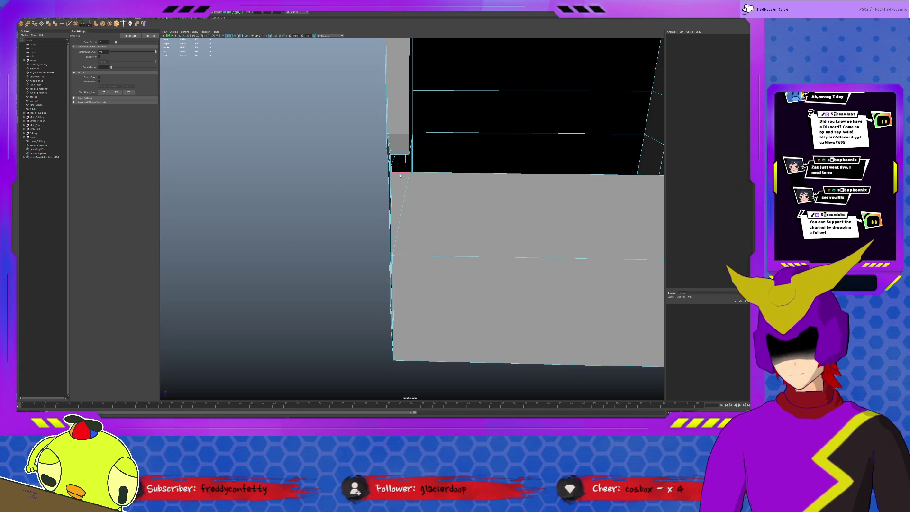
key("q")
left_click(407, 174)
key("w")
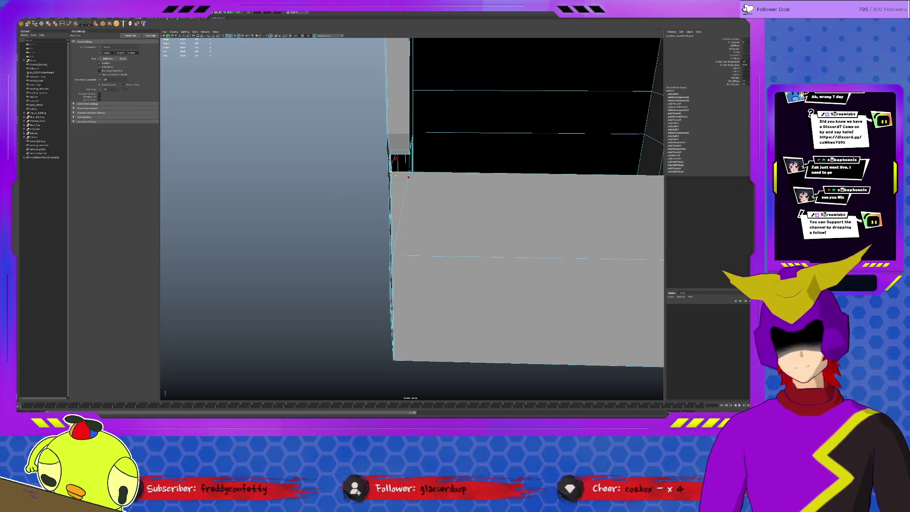
mouse_move(410, 155)
left_mouse_down("alt")
mouse_move(428, 114)
mouse_move(449, 185)
mouse_move(406, 240)
left_mouse_up("alt")
Cut another edge across the wall and adjust the vertices at its bottom corner.
key("ctrl+shift+x")
mouse_move(401, 194)
left_mouse_down("alt")
mouse_move(400, 172)
mouse_move(401, 188)
mouse_move(440, 78)
left_mouse_up("alt")
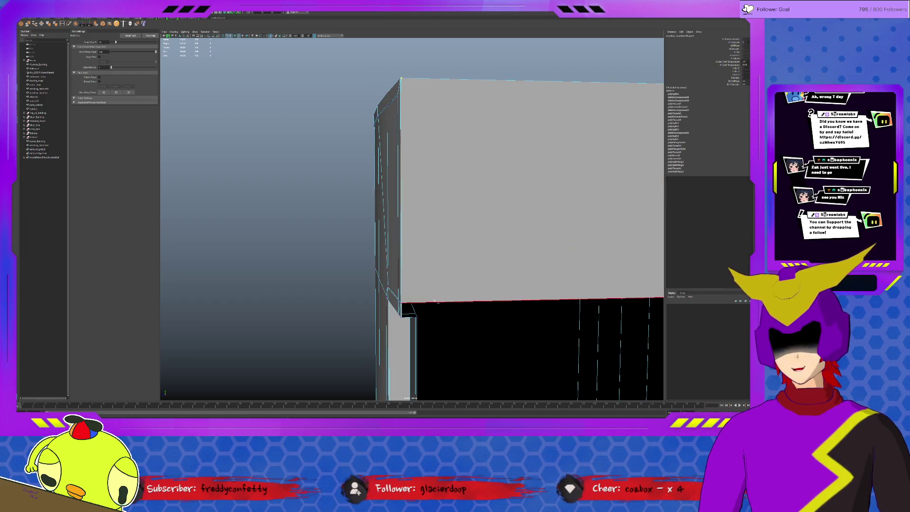
left_click(434, 302)
key("q")
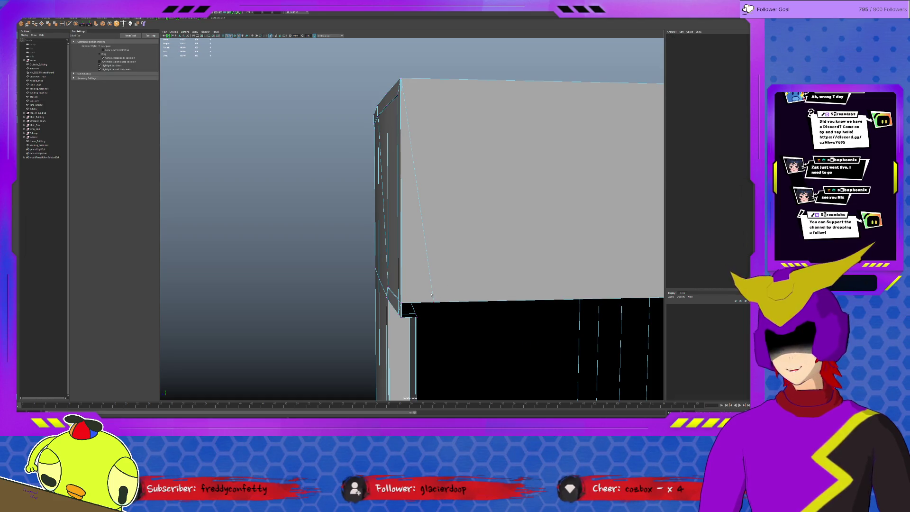
left_click_drag(431, 293, 443, 303)
key("w")
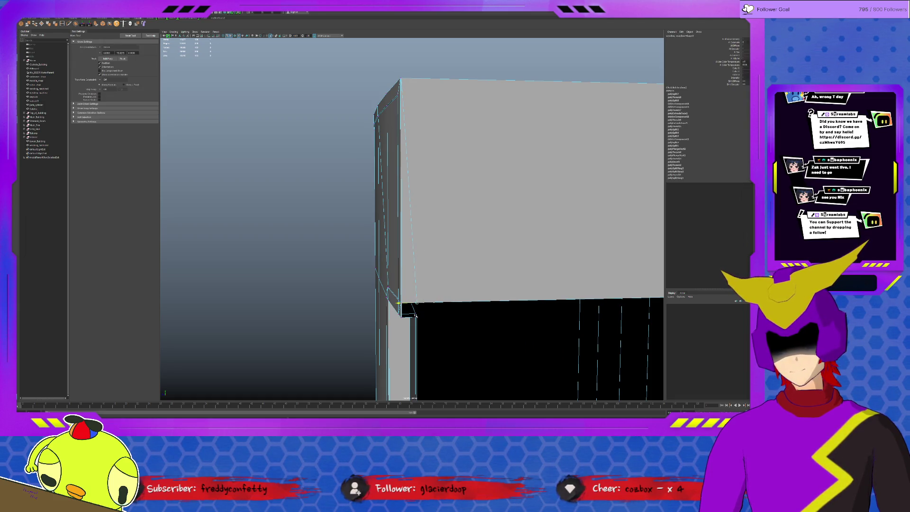
left_click(409, 312)
left_click(410, 302)
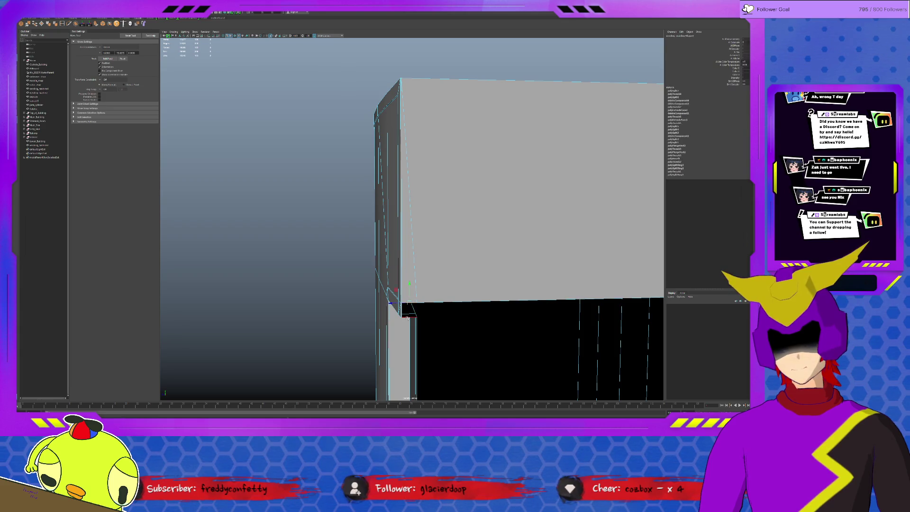
mouse_move(409, 316)
left_mouse_down("alt")
mouse_move(424, 347)
mouse_move(402, 218)
mouse_move(375, 199)
left_mouse_up("alt")
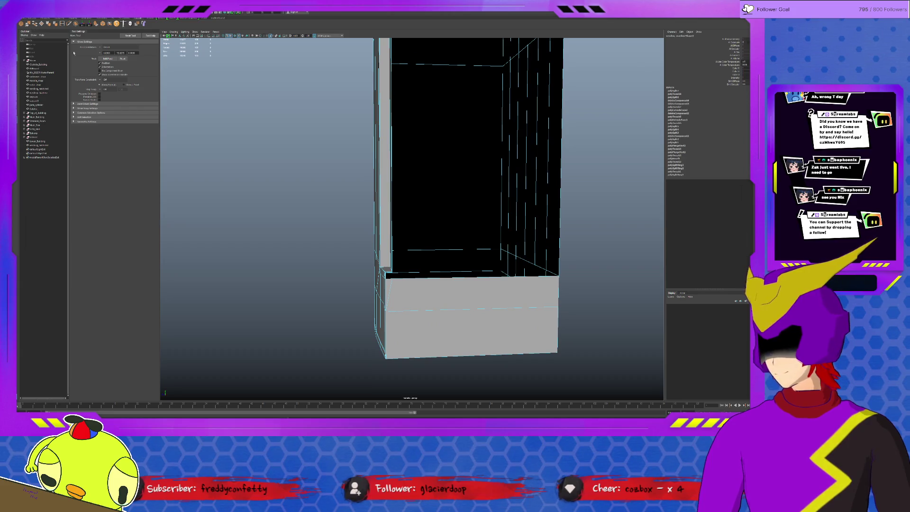
Bridge the border edges to fill the open gap at the column's base.
left_click(110, 23)
scroll(363, 327, "up", 3)
left_click(374, 313)
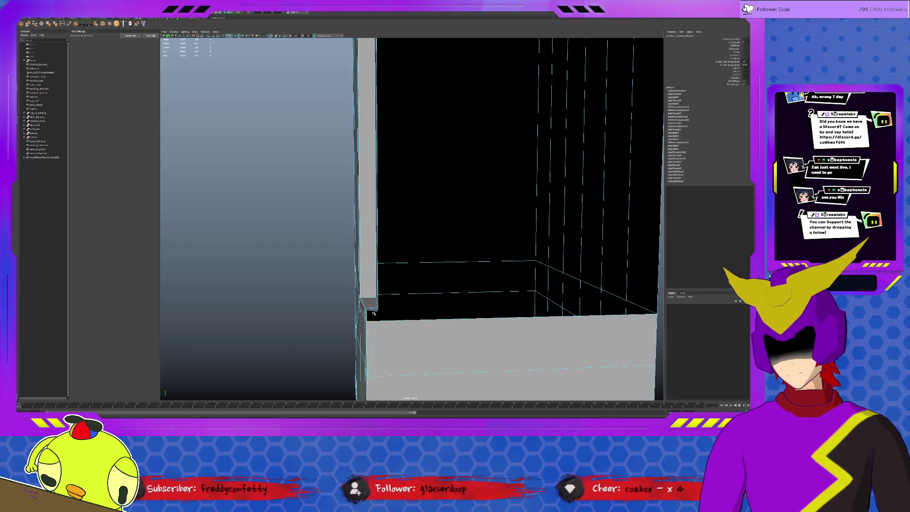
key("g")
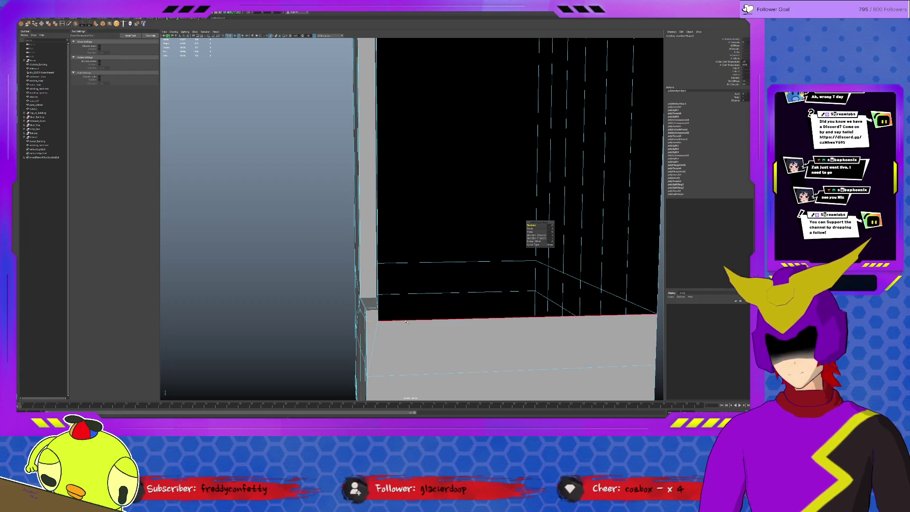
mouse_move(378, 307)
left_mouse_down("alt")
mouse_move(412, 304)
mouse_move(628, 203)
left_mouse_up("alt")
left_click(627, 203)
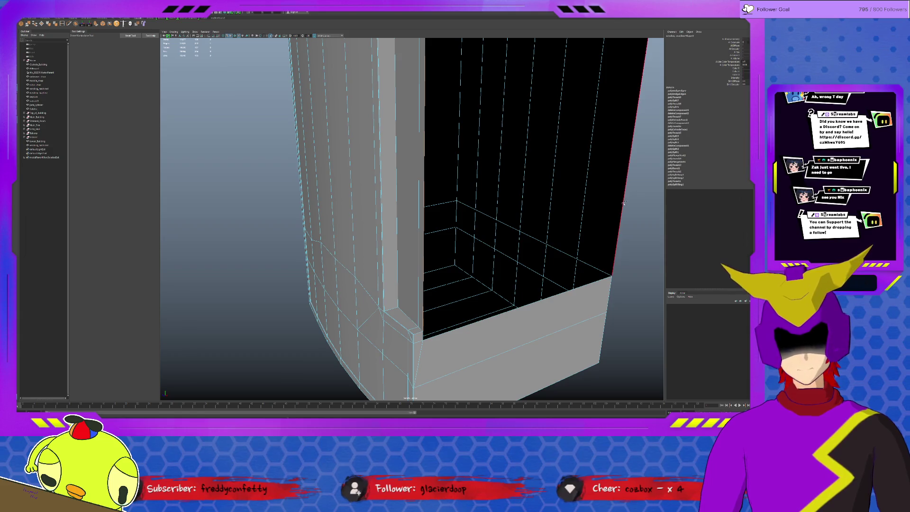
key("g")
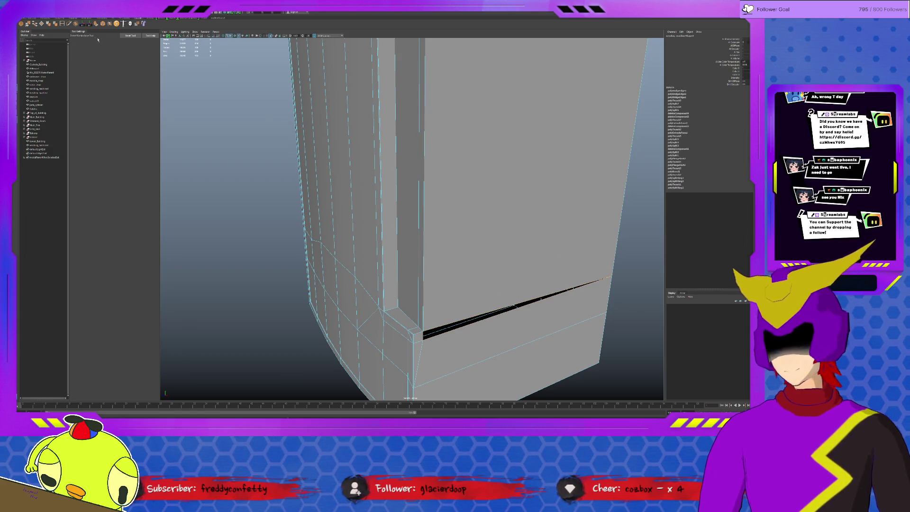
Check the bridged area's top edge and view the closed column from the front.
left_click(45, 25)
left_click_drag(524, 305, 468, 248, "alt")
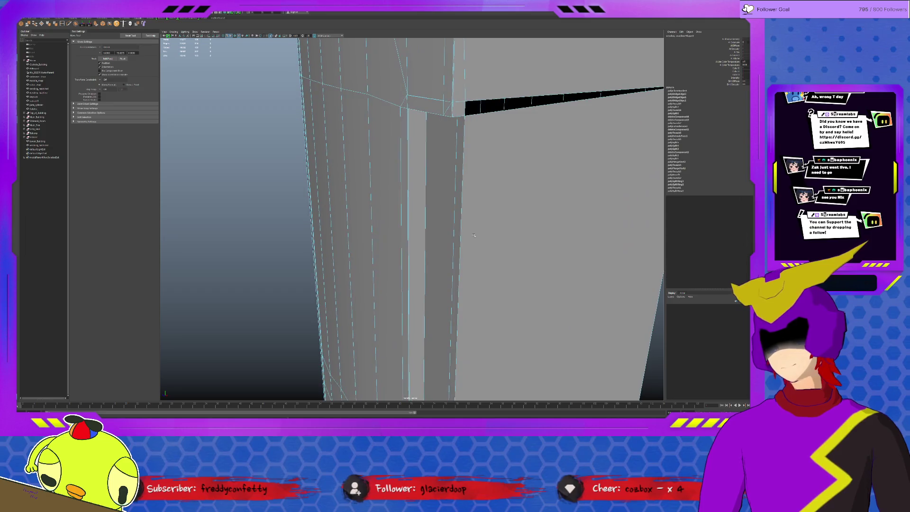
left_click(507, 110)
left_click_drag(507, 110, 479, 200, "alt")
left_click(603, 220)
scroll(603, 219, "down", 5)
mouse_move(603, 219)
left_mouse_down("alt")
mouse_move(420, 265)
mouse_move(416, 237)
left_mouse_up("alt")
scroll(417, 237, "up", 3)
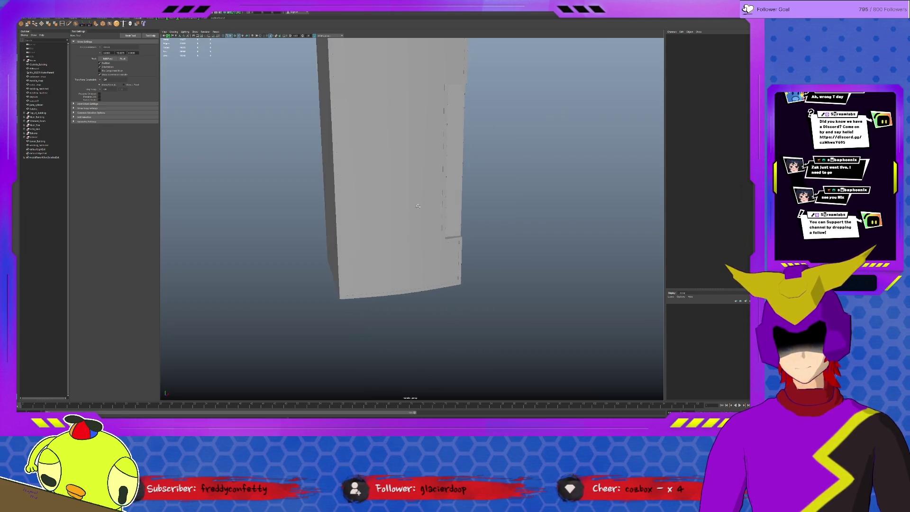
Extrude a lower face on the column front with a slight inset offset.
left_click(398, 242)
scroll(398, 244, "up", 2)
key("F11")
left_click(396, 277)
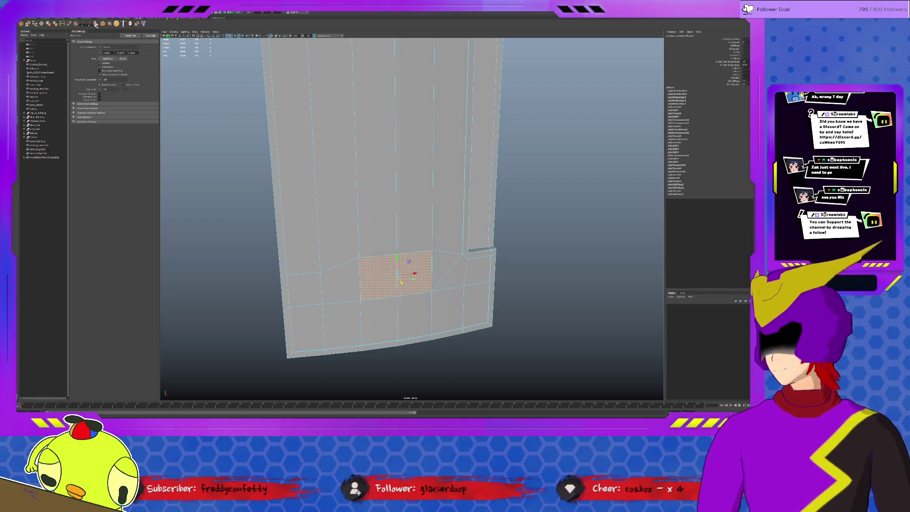
left_click(95, 25)
scroll(414, 304, "up", 2)
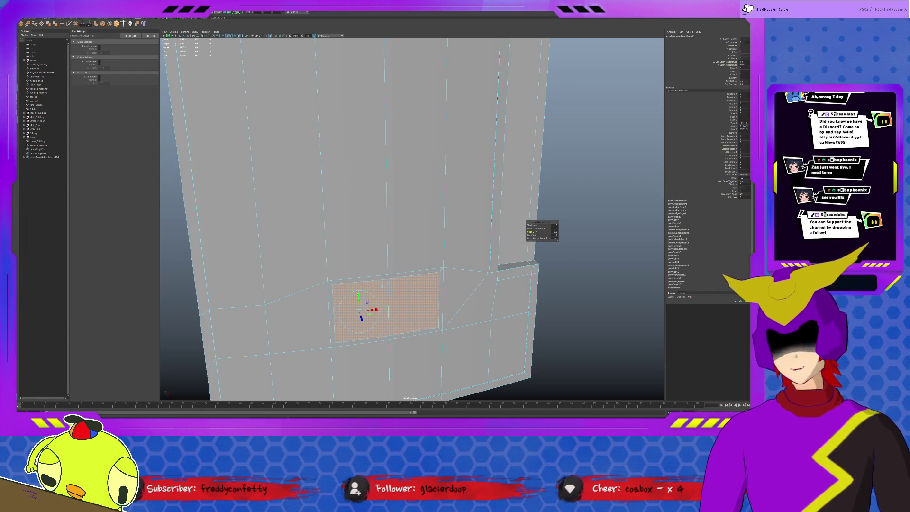
left_click_drag(531, 231, 538, 231)
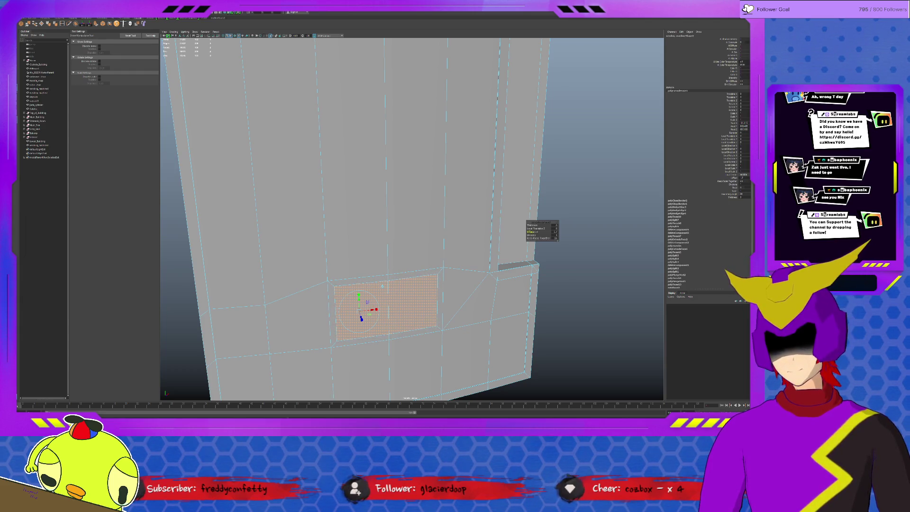
Push the two inset panel faces into the column to form the recess.
left_click(406, 324)
left_click(366, 315)
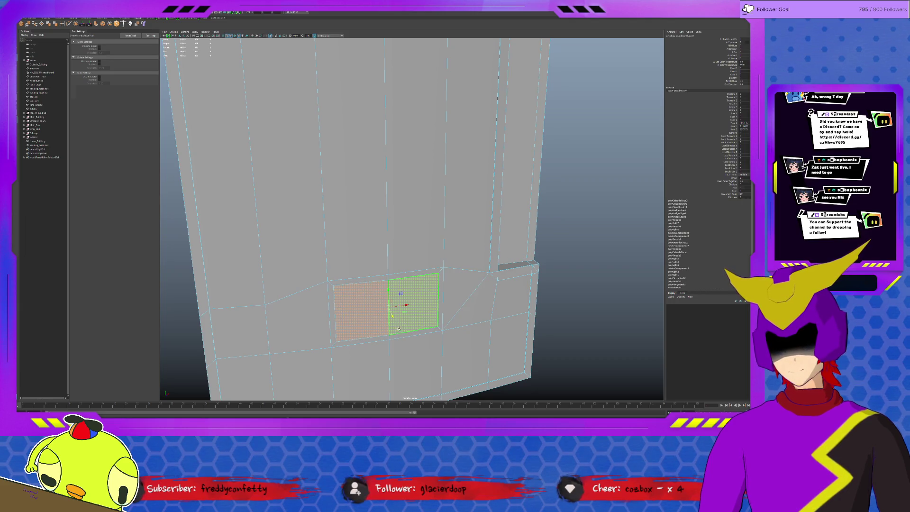
left_click(392, 314, "shift")
key("r")
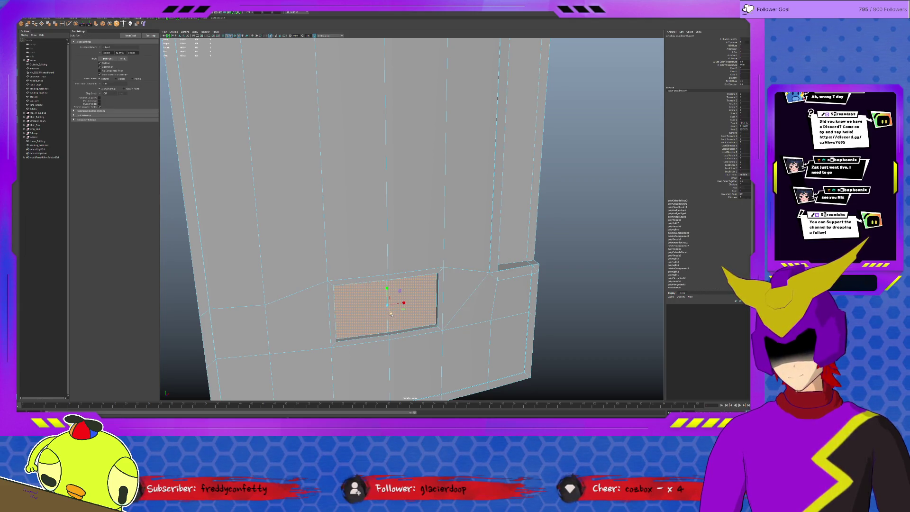
key("w")
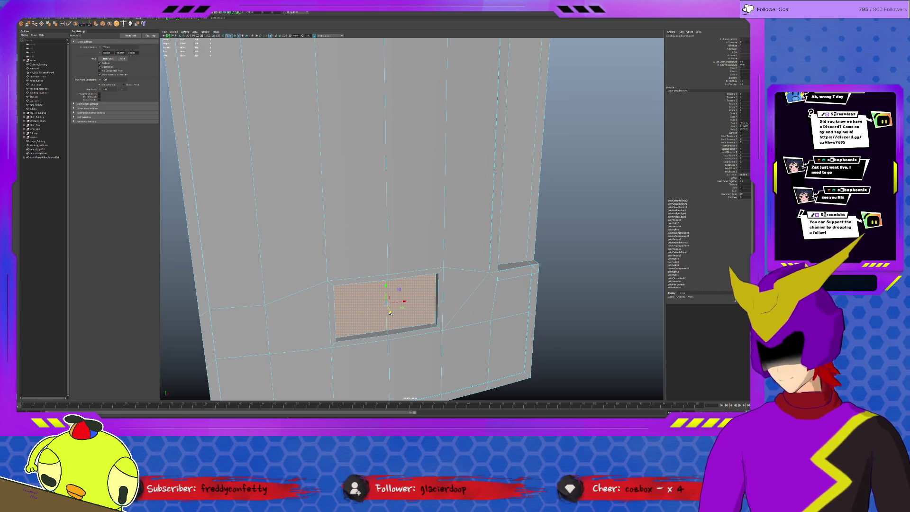
left_click_drag(390, 312, 375, 300)
Extrude the recess's bottom faces and move the groove edge into a slanted sill.
left_click(382, 322)
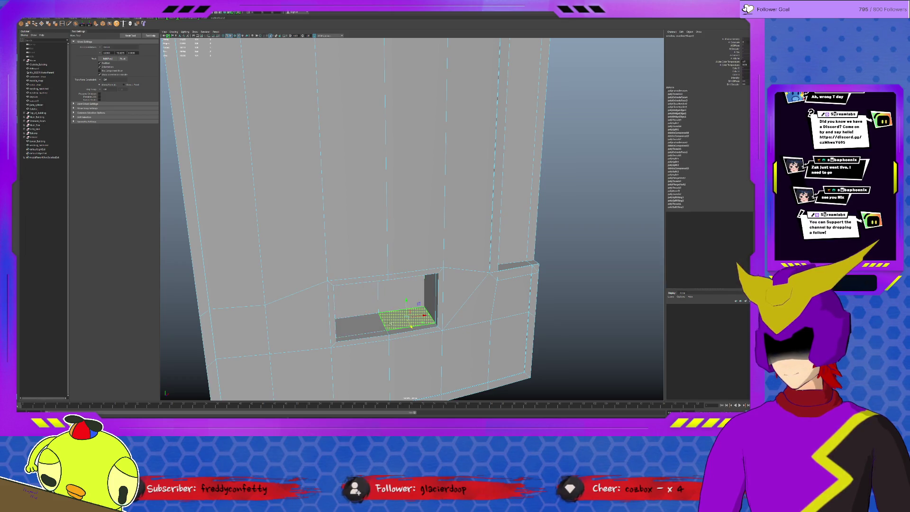
key("ctrl+e")
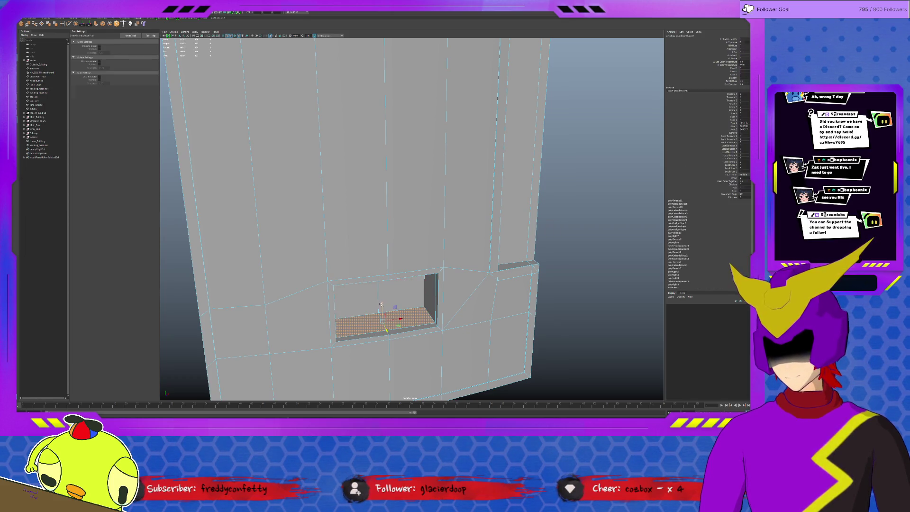
left_click_drag(385, 317, 421, 276)
mouse_move(421, 276)
right_mouse_down("alt")
mouse_move(589, 214)
mouse_move(345, 320)
mouse_move(365, 313)
right_mouse_up("alt")
mouse_move(365, 314)
left_mouse_down("alt")
mouse_move(380, 261)
mouse_move(381, 361)
mouse_move(375, 344)
mouse_move(296, 362)
left_mouse_up("alt")
left_click(381, 362)
View the recess from the front and select its side and bottom faces.
mouse_move(494, 289)
left_mouse_down("alt")
mouse_move(414, 275)
mouse_move(405, 287)
left_mouse_up("alt")
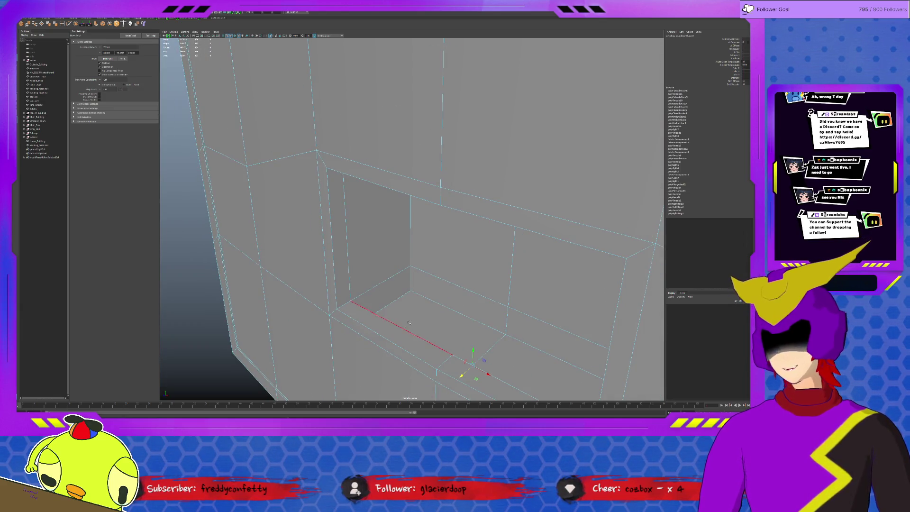
mouse_move(458, 309)
left_mouse_down("alt")
mouse_move(445, 316)
mouse_move(462, 329)
mouse_move(423, 287)
mouse_move(441, 303)
mouse_move(450, 293)
left_mouse_up("alt")
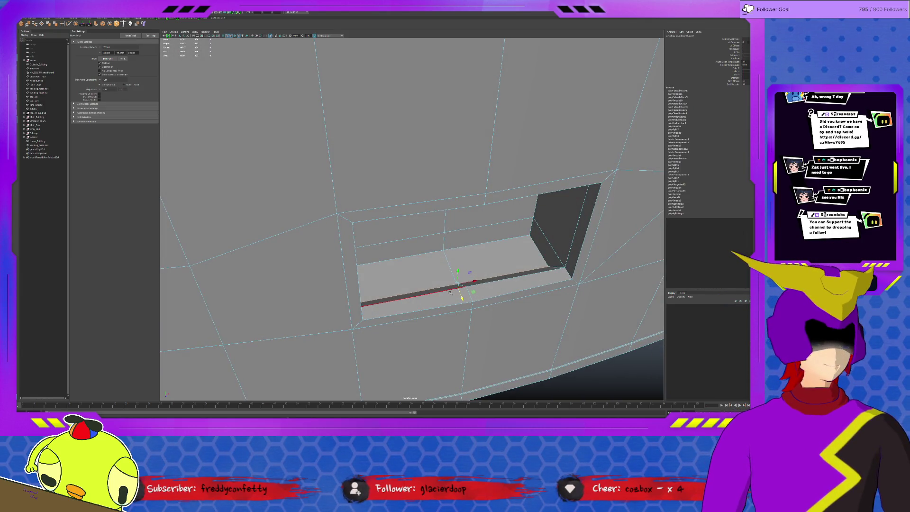
left_click_drag(451, 288, 477, 261, "alt")
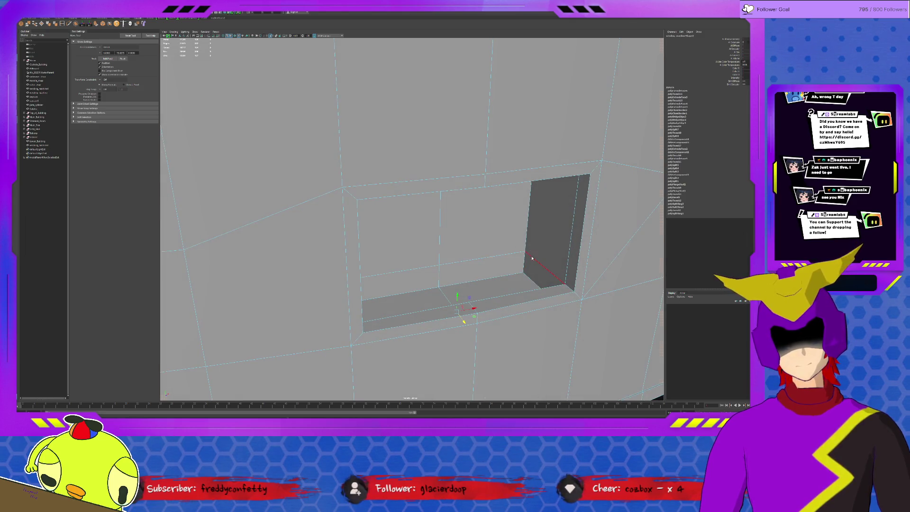
double_click(533, 262)
Scale the recess faces to pull the right wall inward.
key("r")
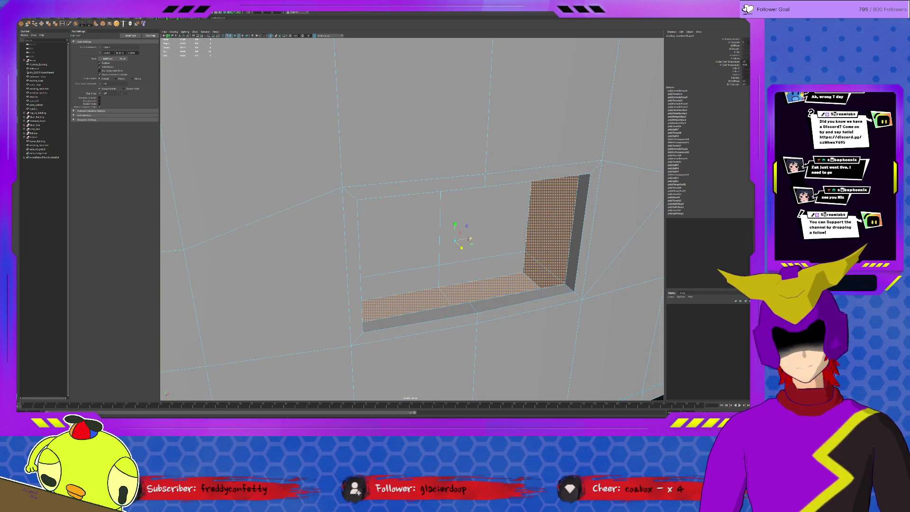
left_click_drag(470, 238, 465, 266)
left_click(463, 198)
key("w")
mouse_move(462, 199)
left_mouse_down("alt")
mouse_move(435, 207)
mouse_move(441, 203)
left_mouse_up("alt")
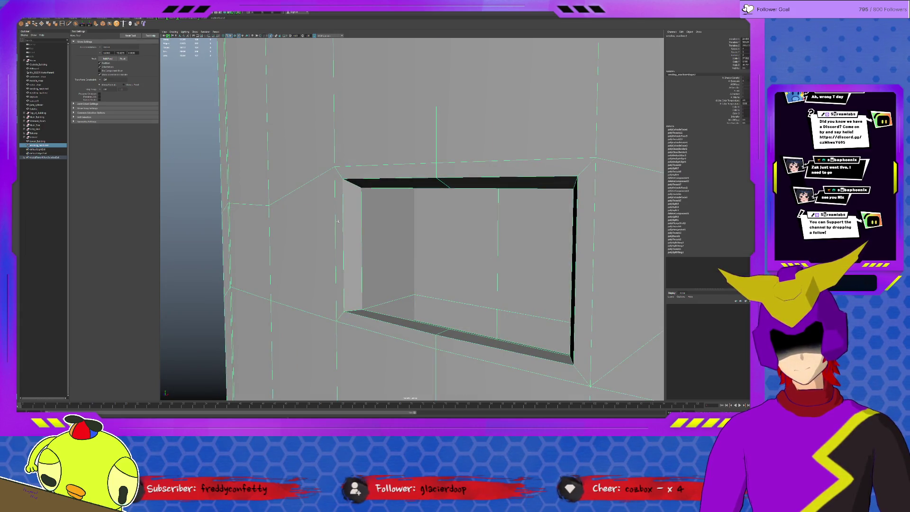
Extrude the ring of faces around the opening with Ctrl+E.
left_click(214, 209)
mouse_move(214, 209)
left_mouse_down("alt")
mouse_move(474, 269)
mouse_move(530, 215)
left_mouse_up("alt")
left_click(533, 214)
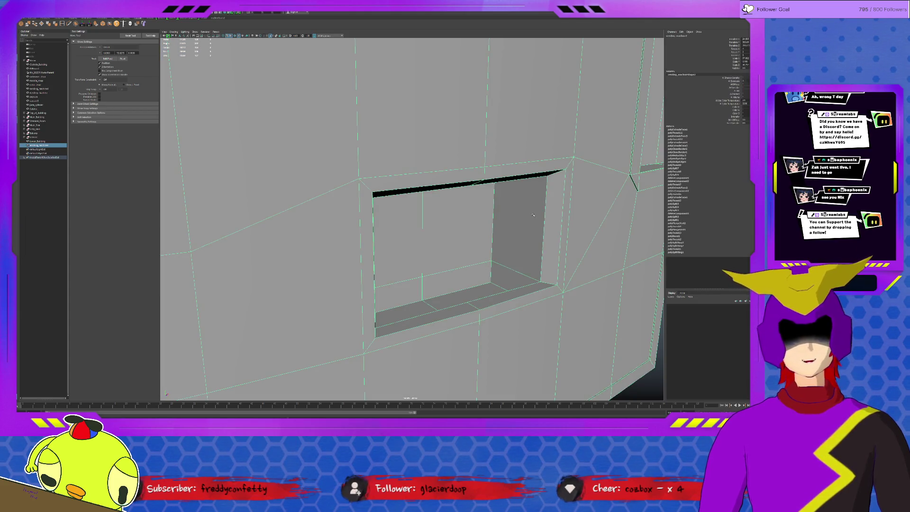
key("F11")
double_click(566, 223)
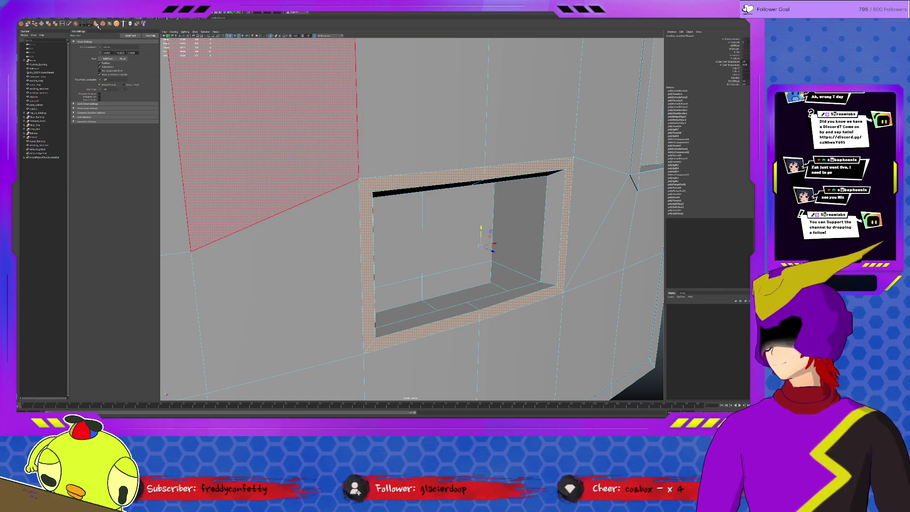
key("ctrl+e")
mouse_move(477, 226)
left_mouse_down("alt")
mouse_move(484, 251)
mouse_move(552, 230)
left_mouse_up("alt")
key("w")
Select the opening's stray top-right corner vertex.
left_click(488, 252)
left_click(488, 252)
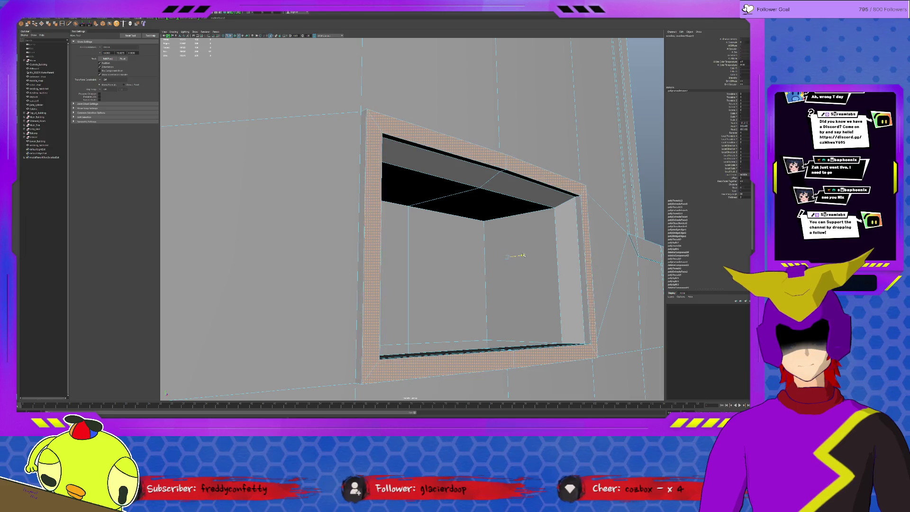
left_click_drag(524, 256, 538, 250, "alt")
left_click(579, 224)
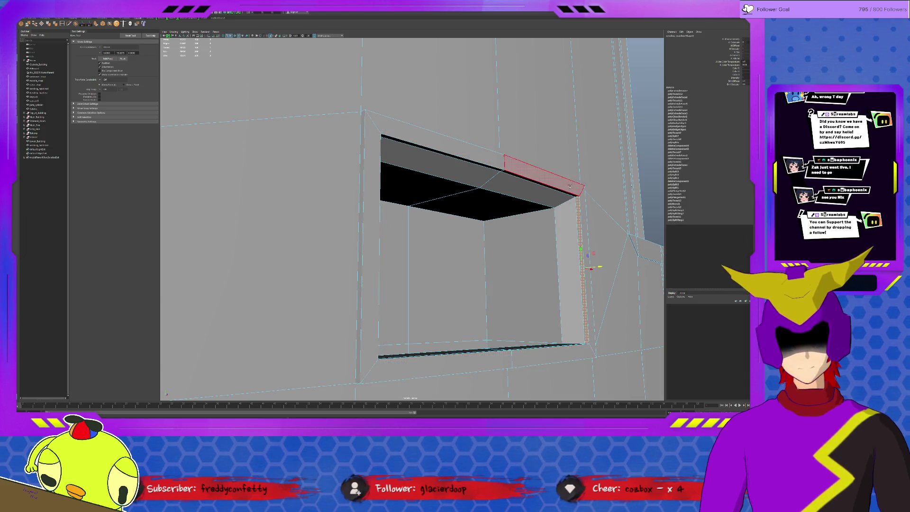
double_click(563, 191, "shift")
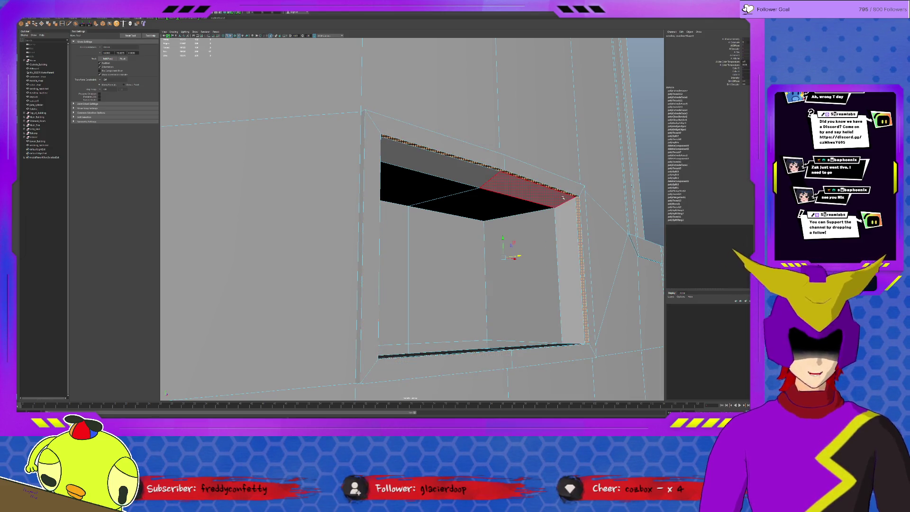
left_click(560, 219)
left_click(578, 196)
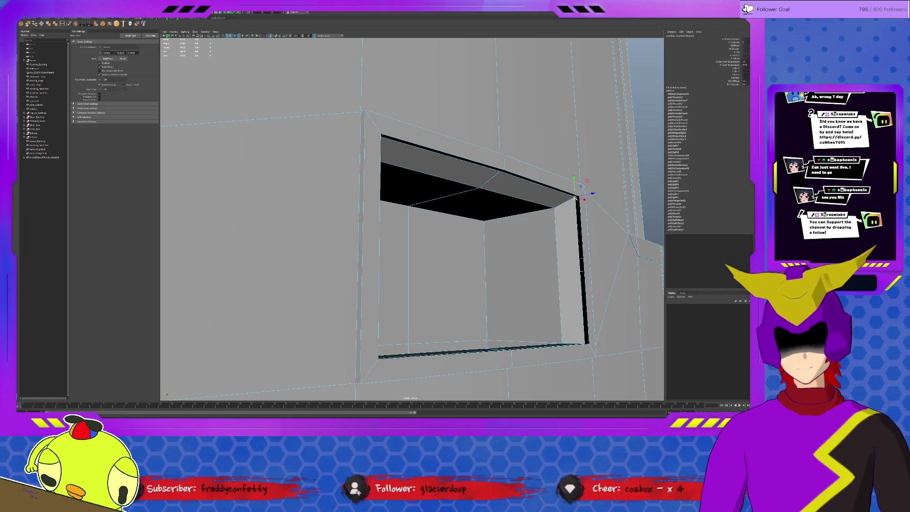
Move the corner vertex onto its neighbour and merge the overlapping vertices.
left_click_drag(499, 171, 331, 172, "alt")
left_click(320, 152)
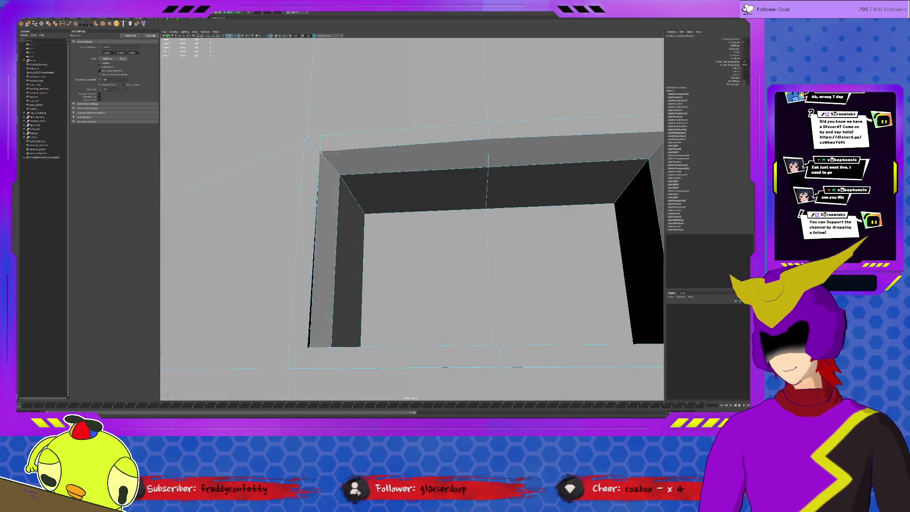
left_click_drag(393, 233, 377, 293, "alt")
mouse_move(328, 330)
left_mouse_down()
mouse_move(501, 369)
mouse_move(641, 349)
mouse_move(634, 335)
left_mouse_up()
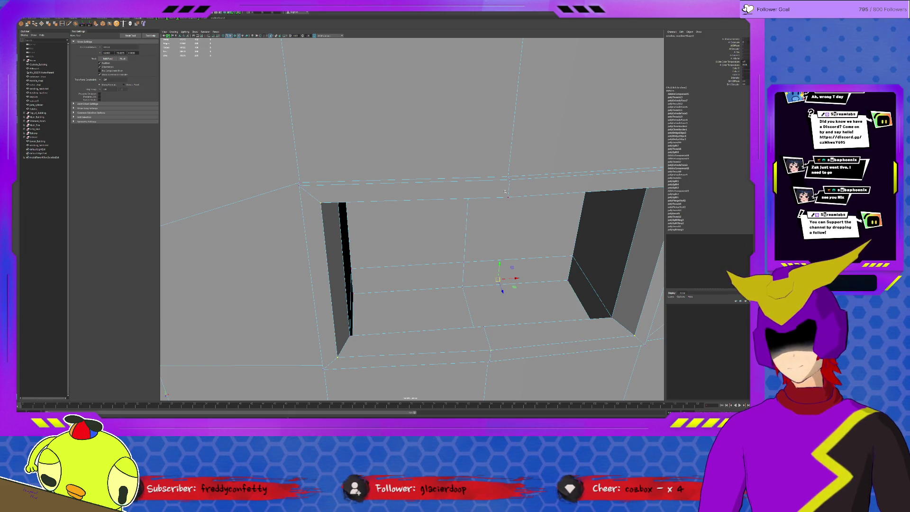
left_click_drag(515, 202, 622, 186, "alt")
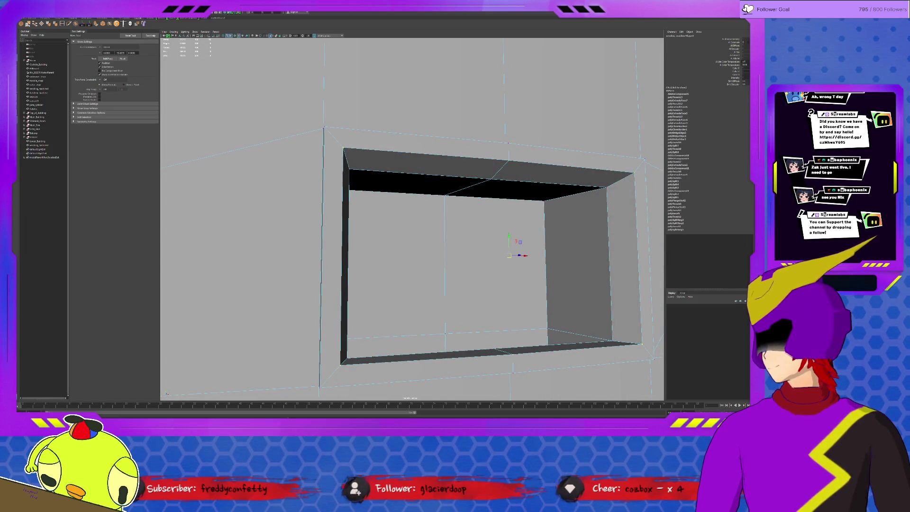
right_click_drag(526, 229, 540, 224, "shift")
key("F8")
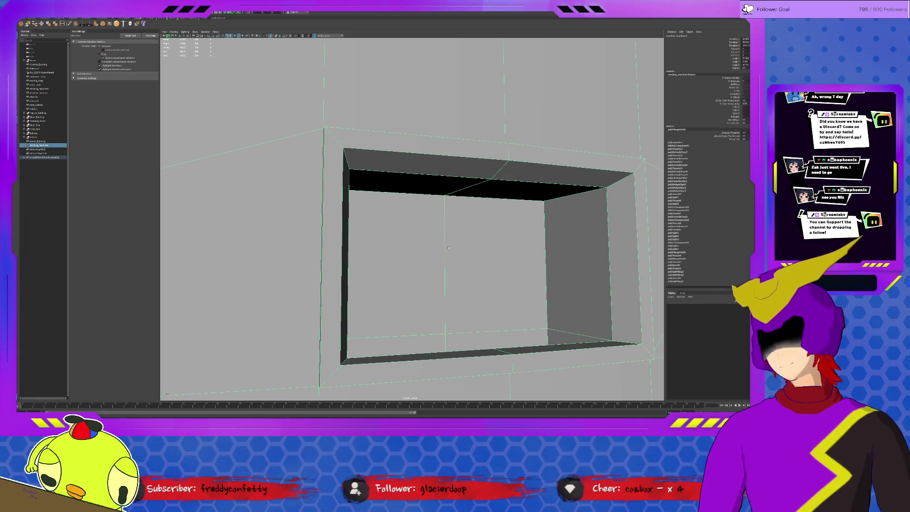
scroll(509, 250, "down", 3)
scroll(508, 250, "down", 5)
mouse_move(509, 250)
left_mouse_down("alt")
mouse_move(545, 246)
mouse_move(506, 242)
left_mouse_up("alt")
left_click(544, 246)
scroll(533, 253, "up", 3)
scroll(479, 231, "up", 3)
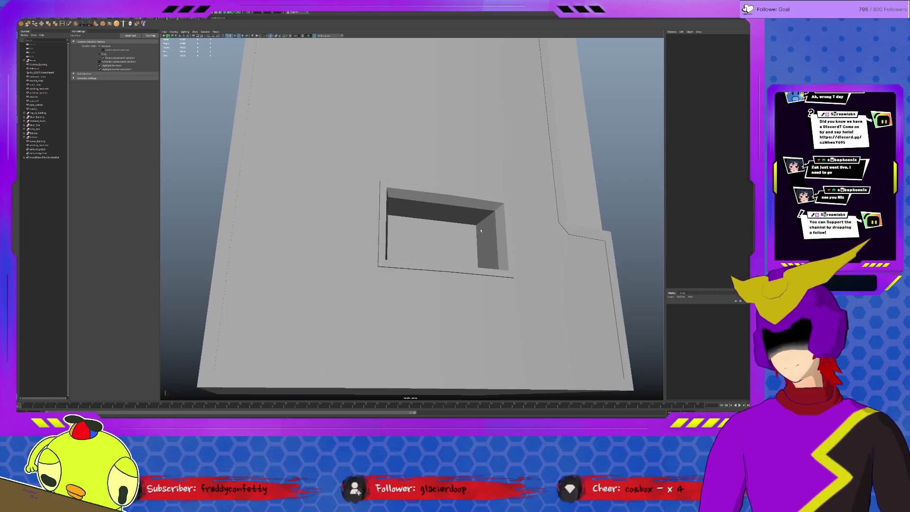
right_click_drag(481, 229, 490, 223)
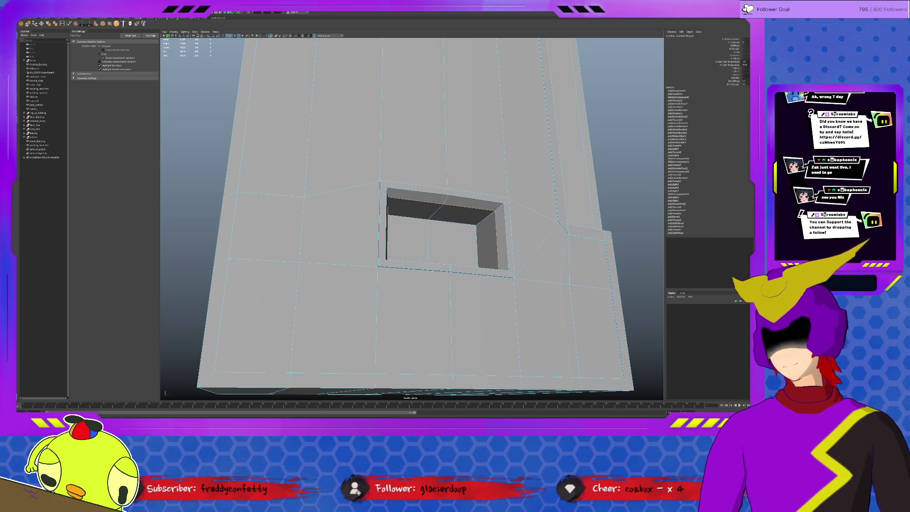
key("F8")
left_click(622, 194)
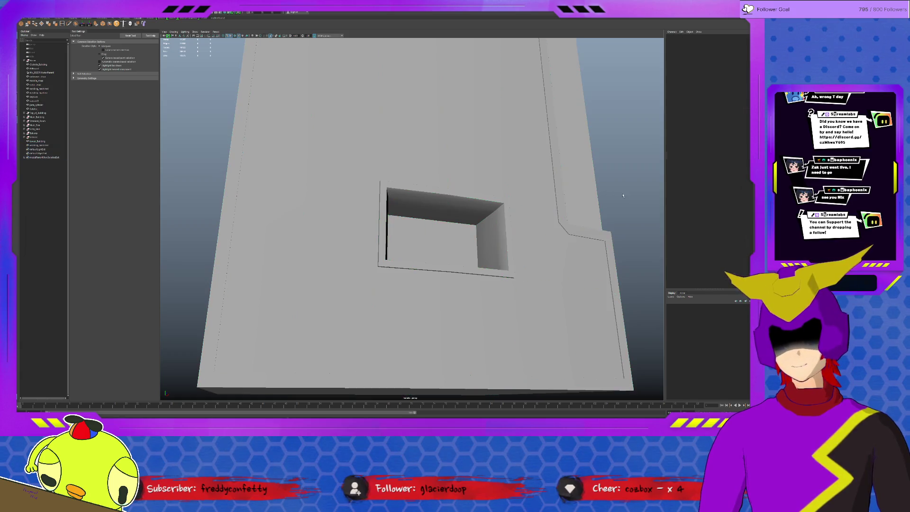
mouse_move(622, 194)
left_mouse_down("alt")
mouse_move(536, 236)
mouse_move(558, 236)
mouse_move(478, 233)
left_mouse_up("alt")
left_click(476, 233)
key("F10")
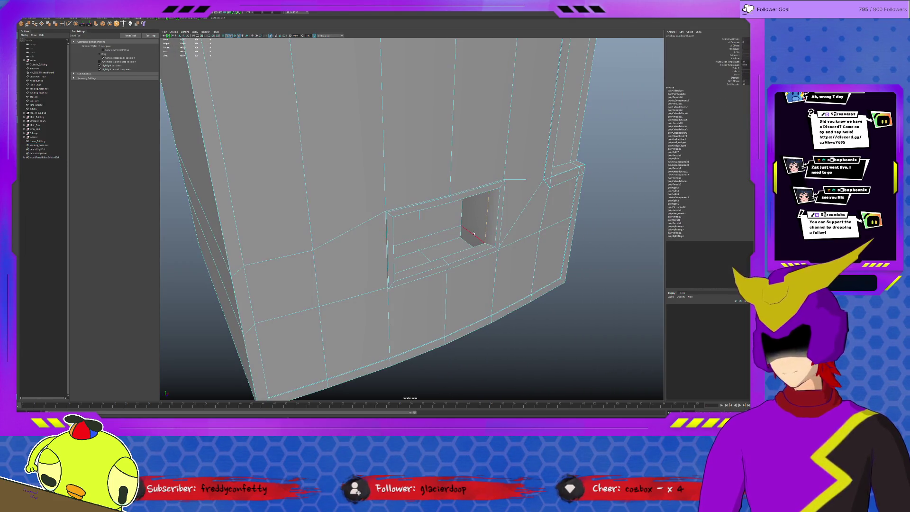
left_click(590, 245)
mouse_move(583, 245)
left_mouse_down("alt")
mouse_move(526, 218)
mouse_move(507, 220)
left_mouse_up("alt")
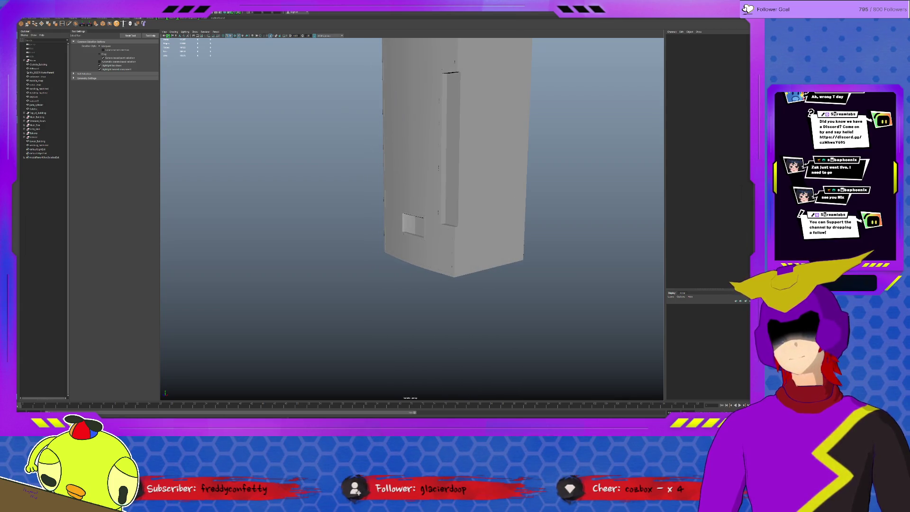
left_click_drag(479, 202, 439, 189, "alt")
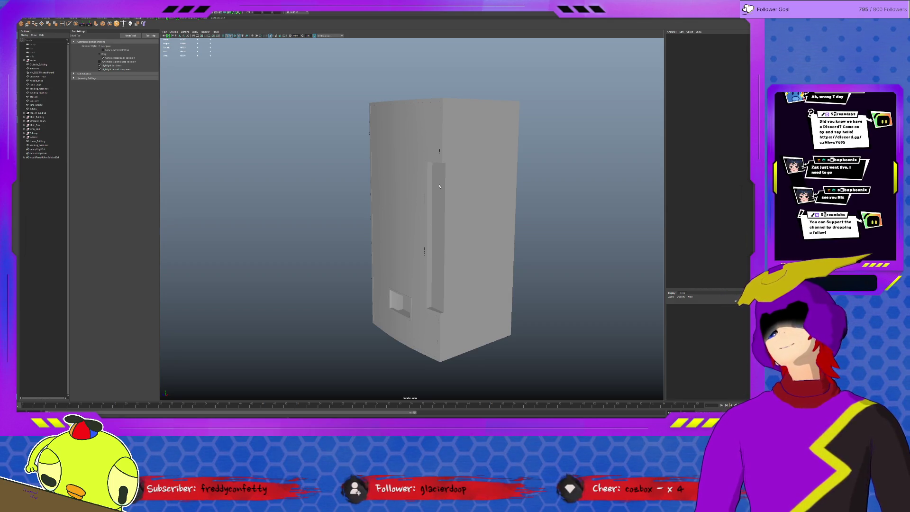
left_click(440, 186)
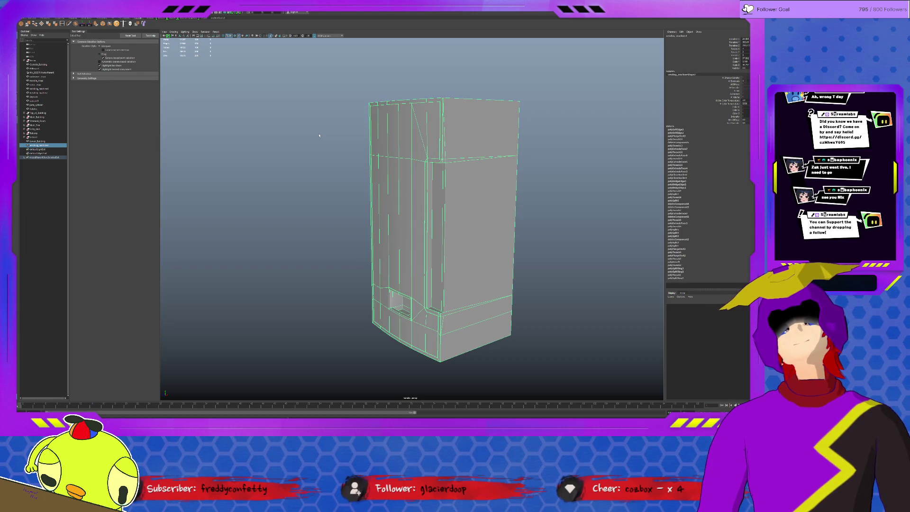
Insert two edge loops at once across the side, Multiple edge loops set to 2, and scale them.
scroll(336, 142, "up", 5)
left_click_drag(336, 142, 438, 173, "alt")
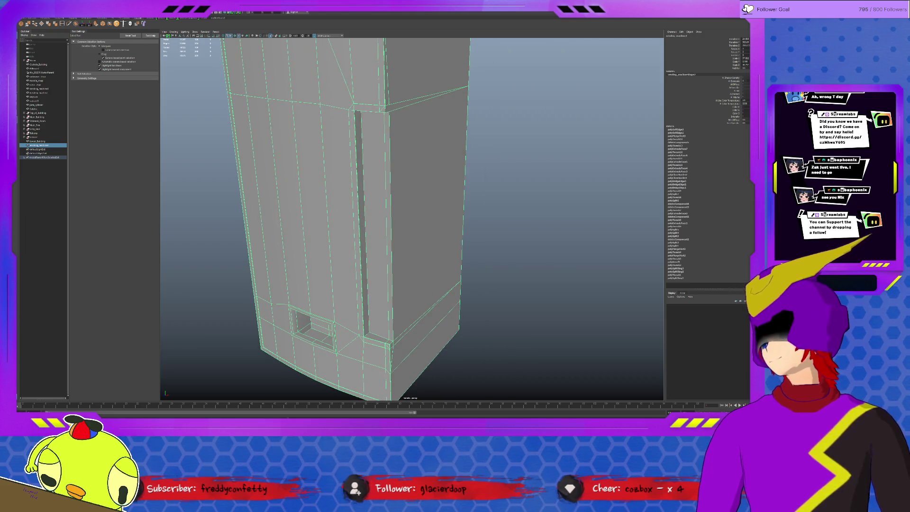
left_click(156, 58)
left_click(107, 64)
left_click(391, 183)
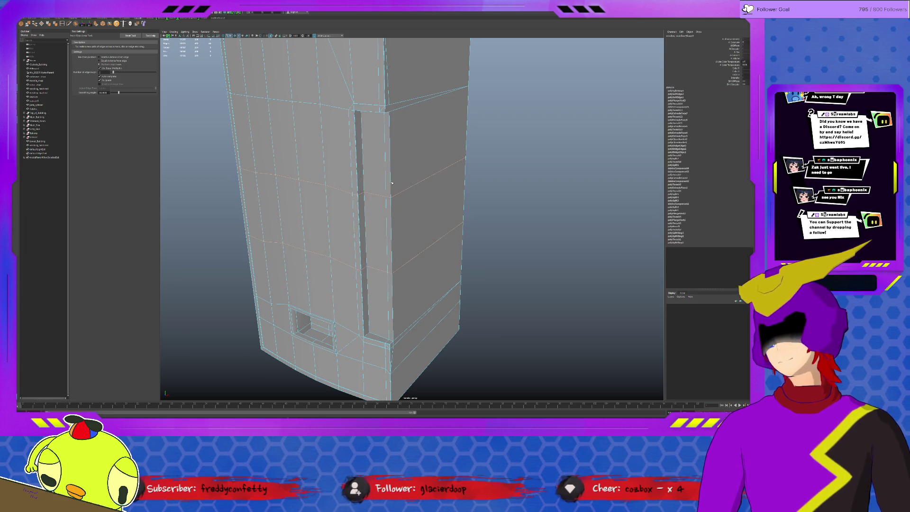
key("r")
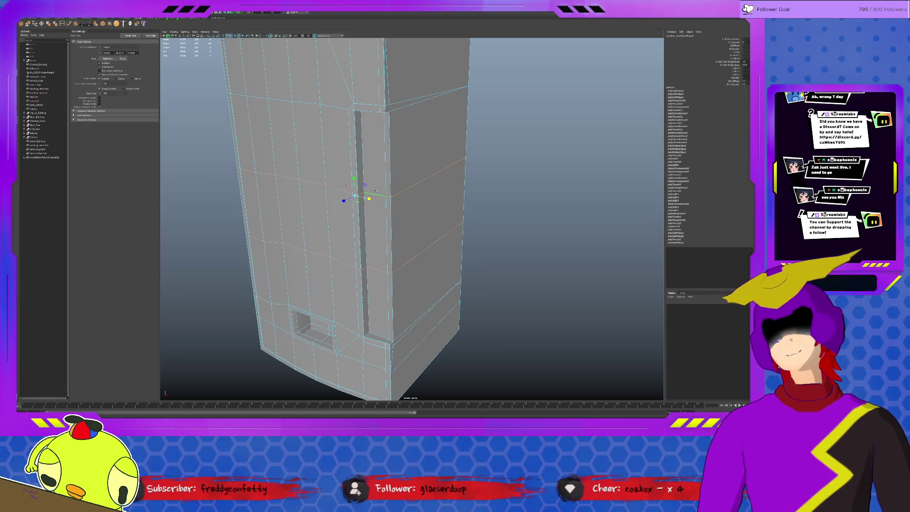
key("w")
key("r")
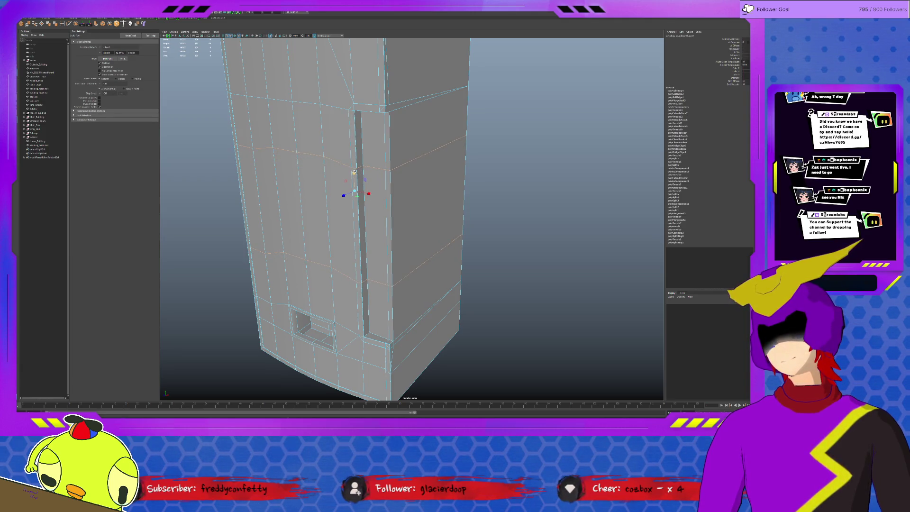
mouse_move(355, 171)
left_mouse_down("alt")
mouse_move(422, 179)
mouse_move(398, 181)
left_mouse_up("alt")
key("F11")
left_click(472, 185)
left_click_drag(472, 185, 412, 182, "alt")
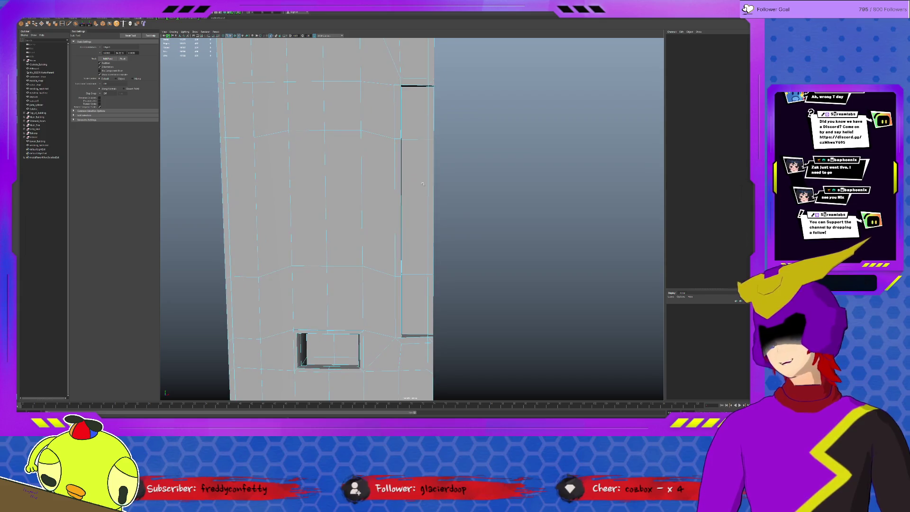
Extrude the long groove face and increase its offset to inset a narrower panel.
left_click(411, 182)
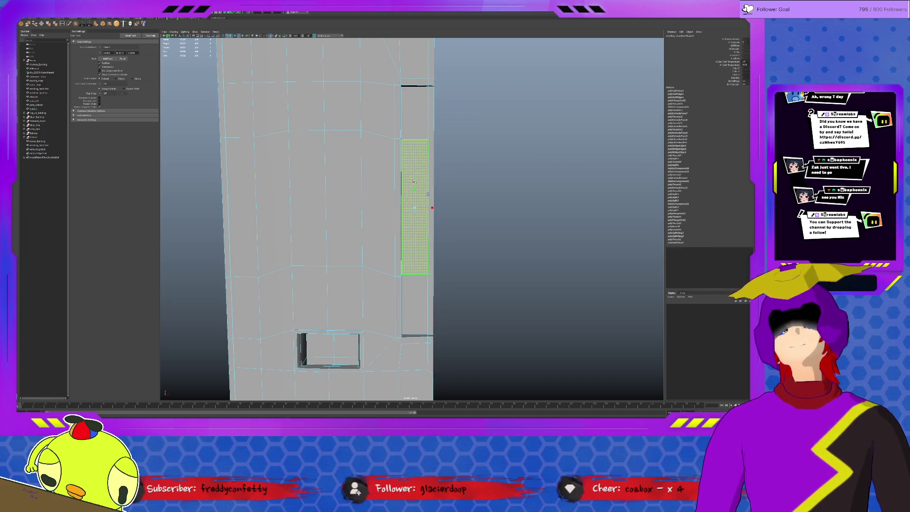
left_click_drag(410, 182, 375, 187, "alt")
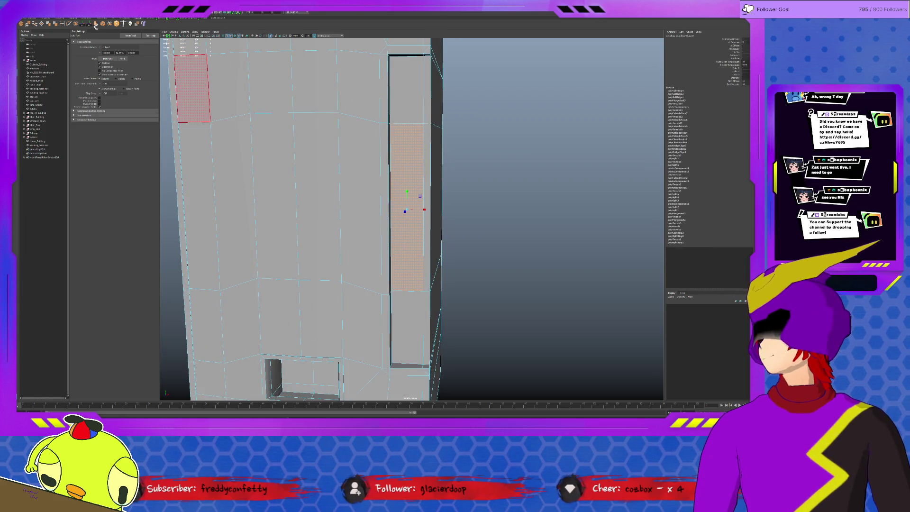
key("ctrl+e")
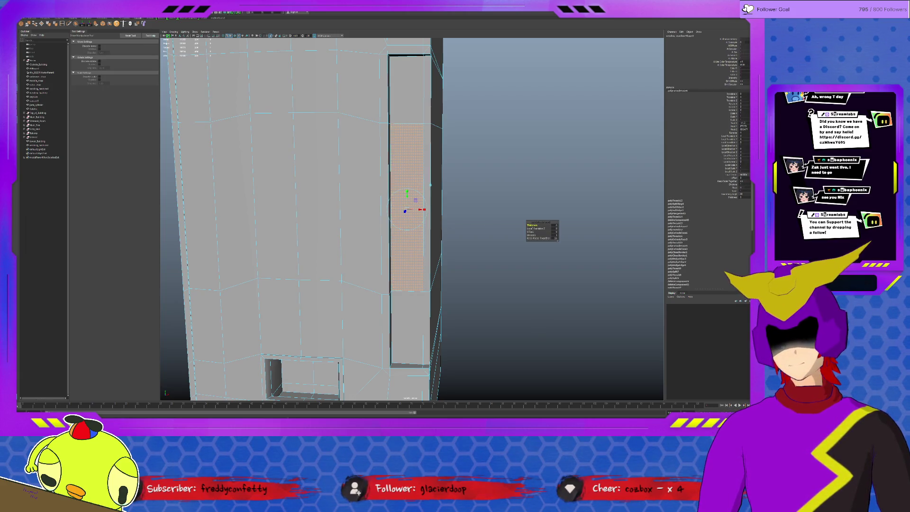
left_click_drag(530, 231, 547, 231)
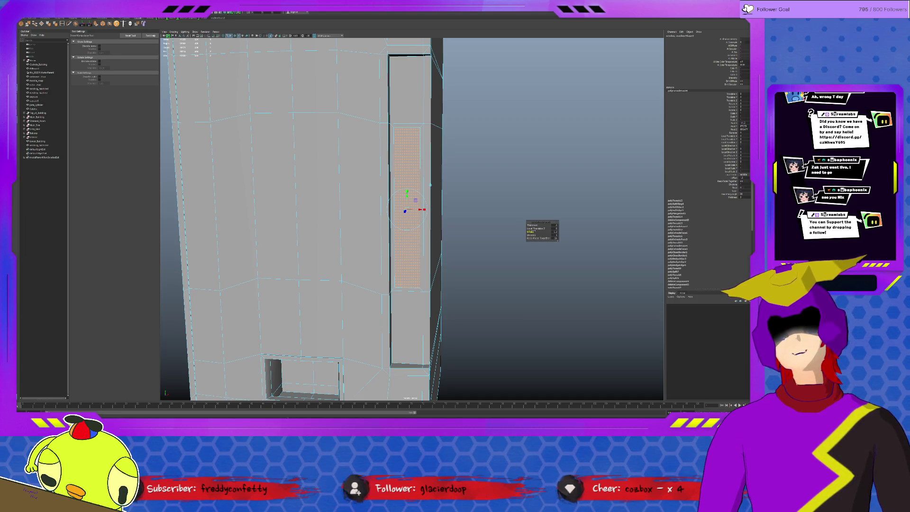
left_click_drag(547, 231, 552, 232)
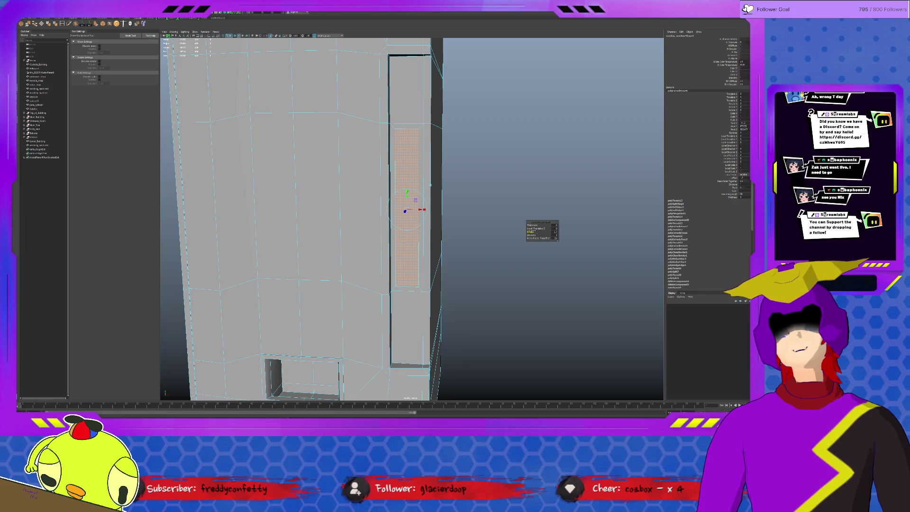
mouse_move(449, 220)
left_mouse_down("alt")
mouse_move(416, 227)
mouse_move(430, 241)
left_mouse_up("alt")
Push the extruded groove face into the wall to form the thin slot.
key("w")
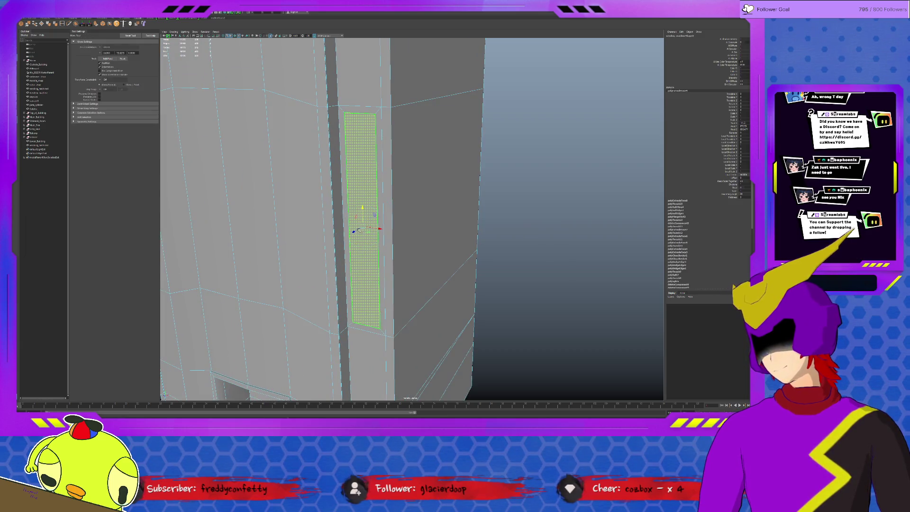
left_click_drag(360, 229, 360, 228)
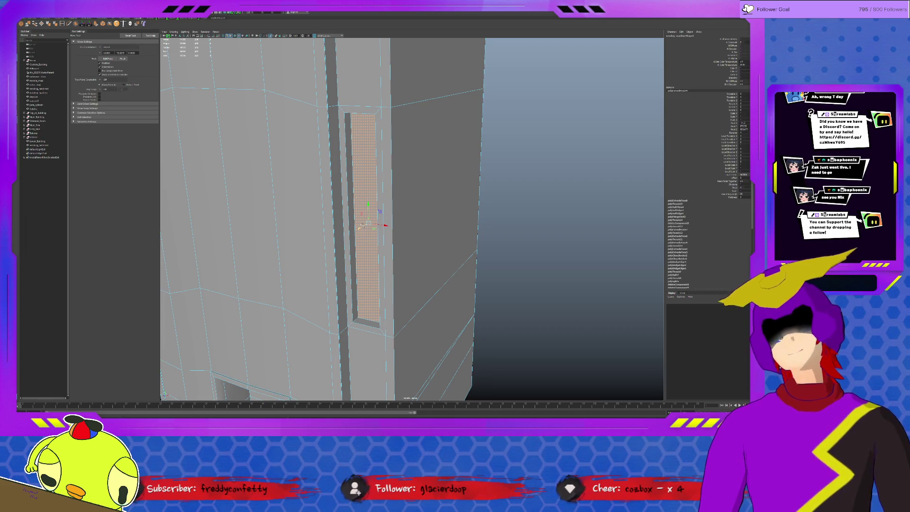
left_click(363, 221)
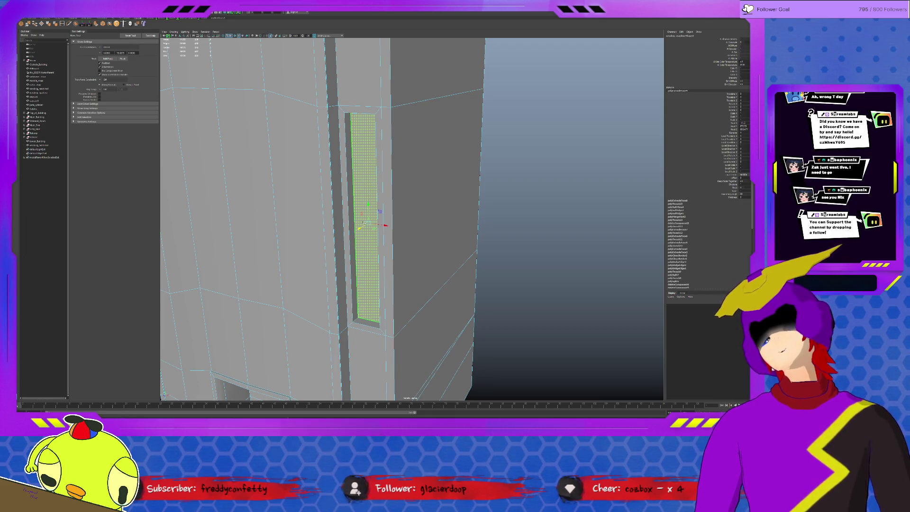
key("F10")
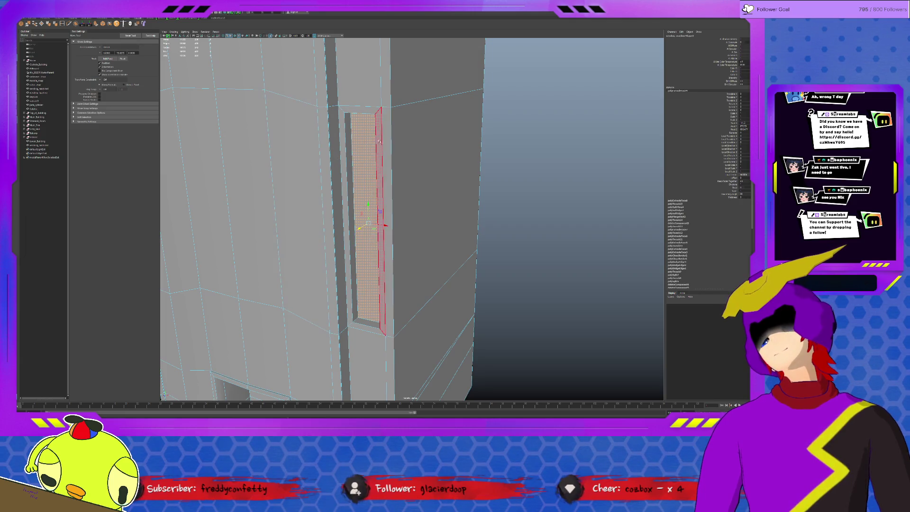
left_click(350, 121)
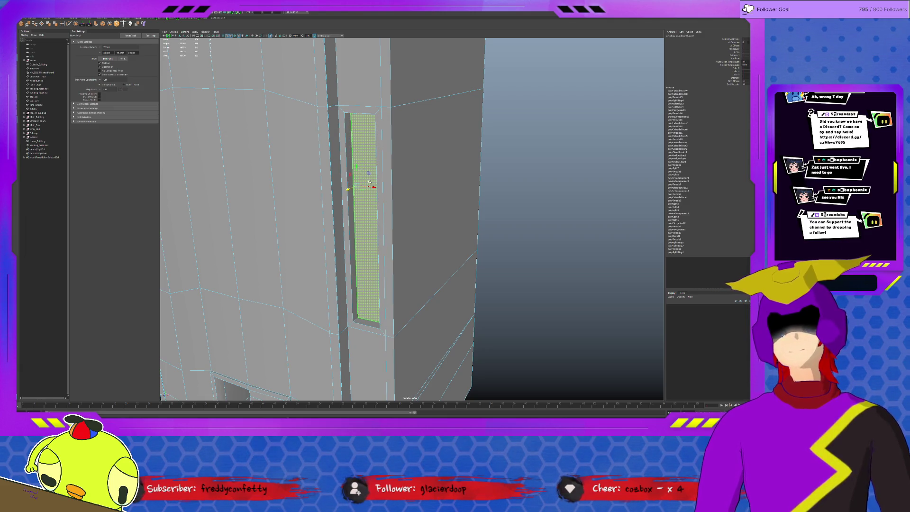
Select the recessed slot face with its surrounding wall strip and return to object mode.
mouse_move(384, 142)
left_mouse_down("alt")
mouse_move(489, 220)
mouse_move(517, 223)
mouse_move(496, 216)
left_mouse_up("alt")
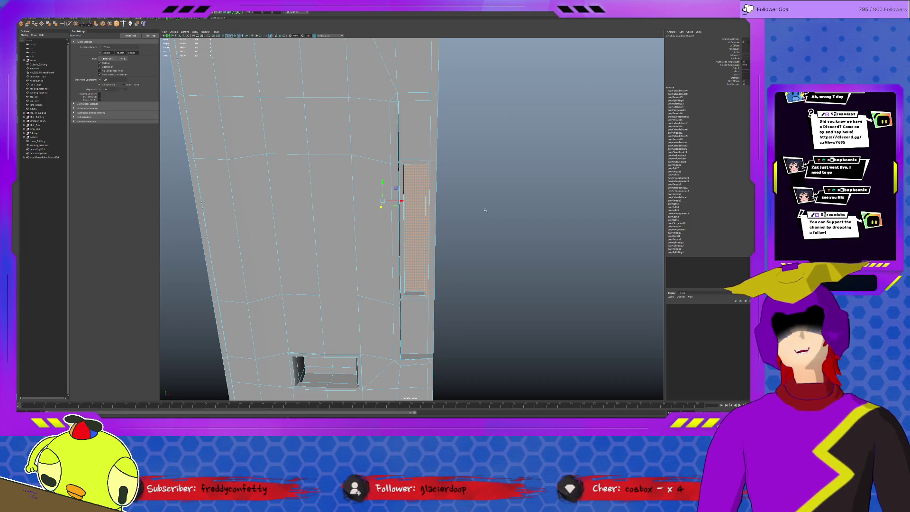
scroll(375, 203, "up", 3)
scroll(428, 213, "up", 2)
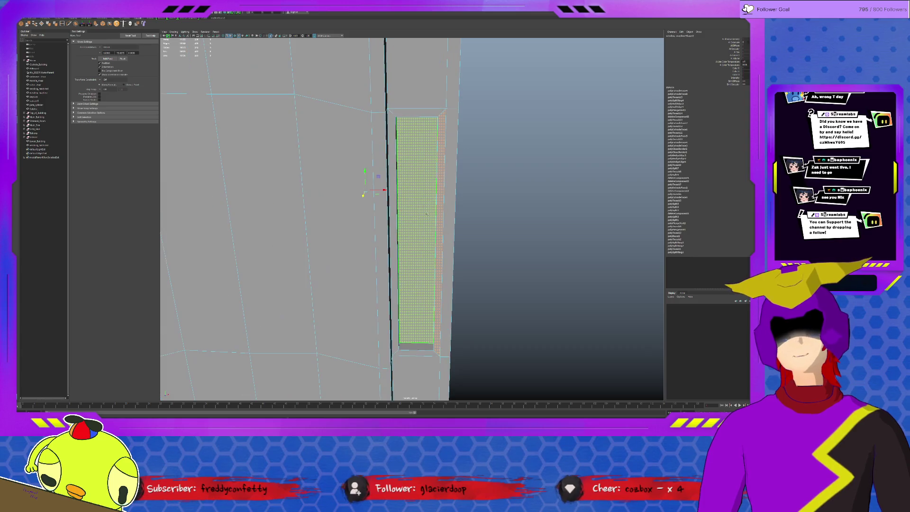
mouse_move(403, 208)
left_mouse_down("alt")
mouse_move(391, 261)
mouse_move(381, 257)
left_mouse_up("alt")
left_click(403, 265)
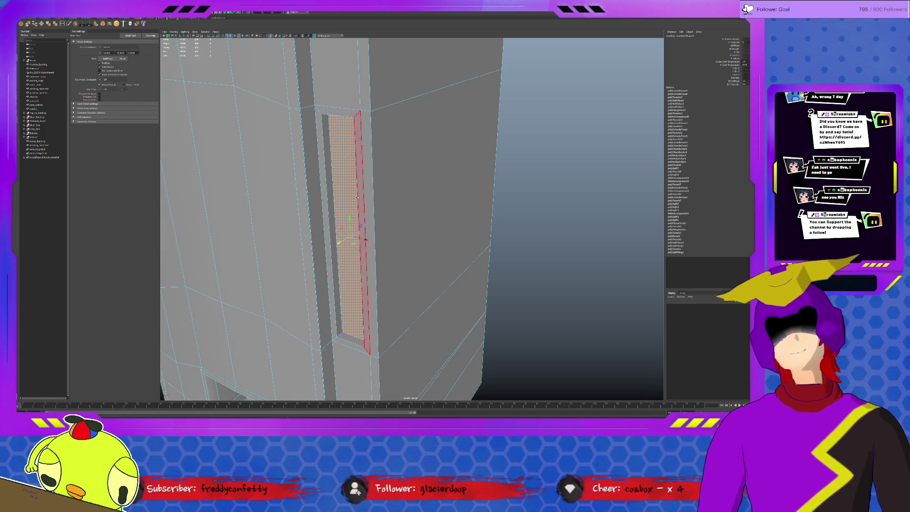
mouse_move(328, 117)
left_mouse_down()
mouse_move(331, 165)
mouse_move(382, 334)
mouse_move(370, 344)
left_mouse_up()
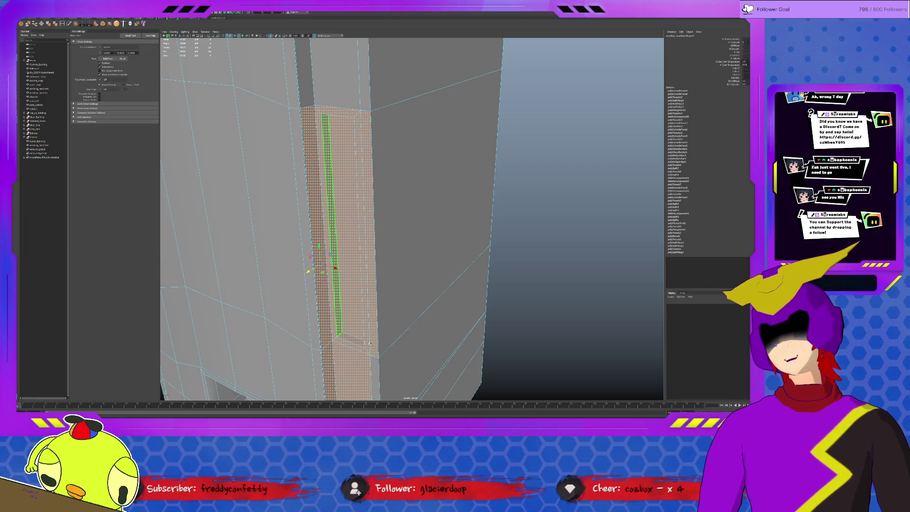
key("F8")
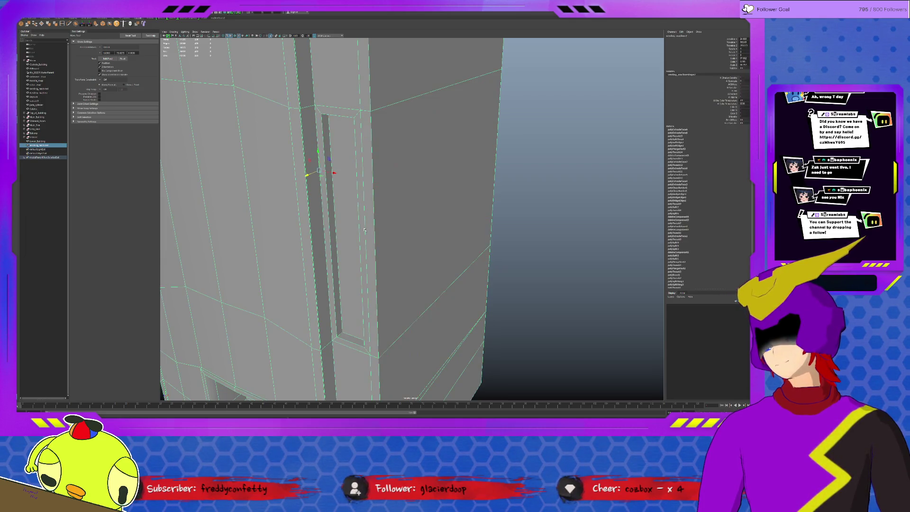
Duplicate the vending machine, flatten the copy into a tall thin panel and isolate it.
key("ctrl+d")
left_click_drag(366, 229, 300, 183, "alt")
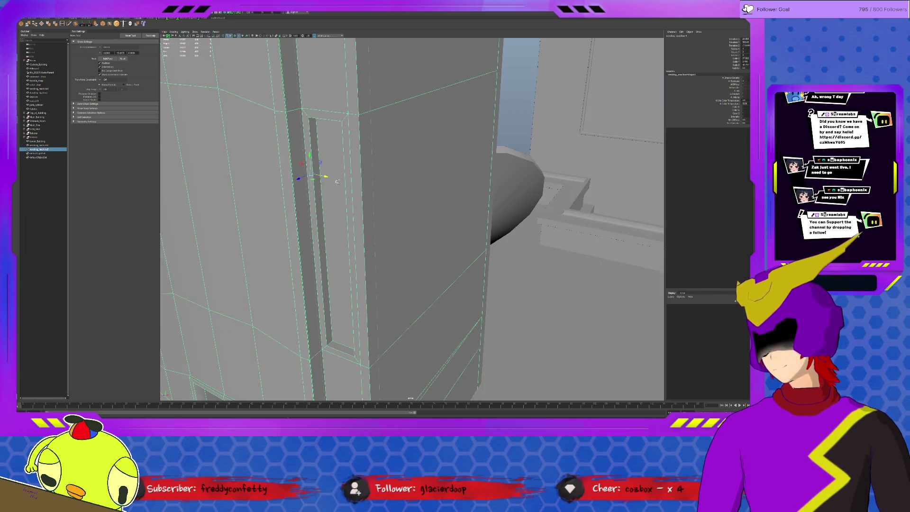
left_click(369, 169)
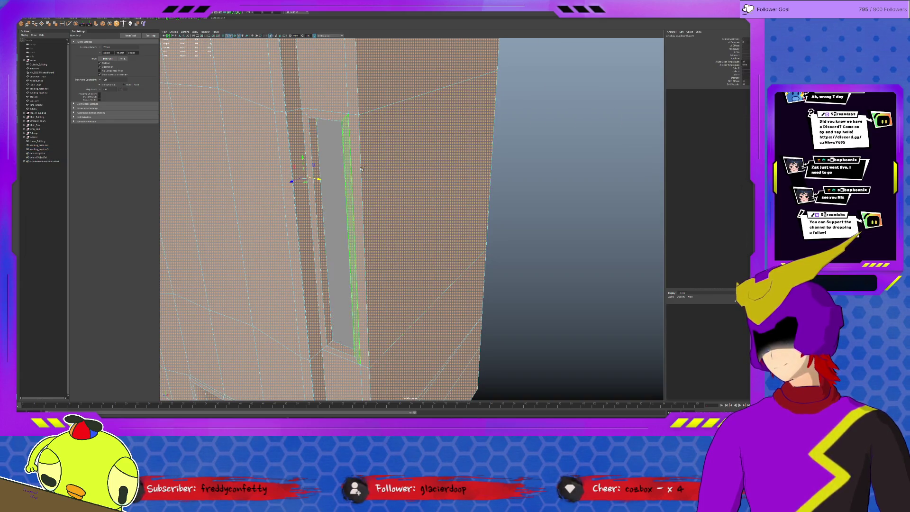
key("F8")
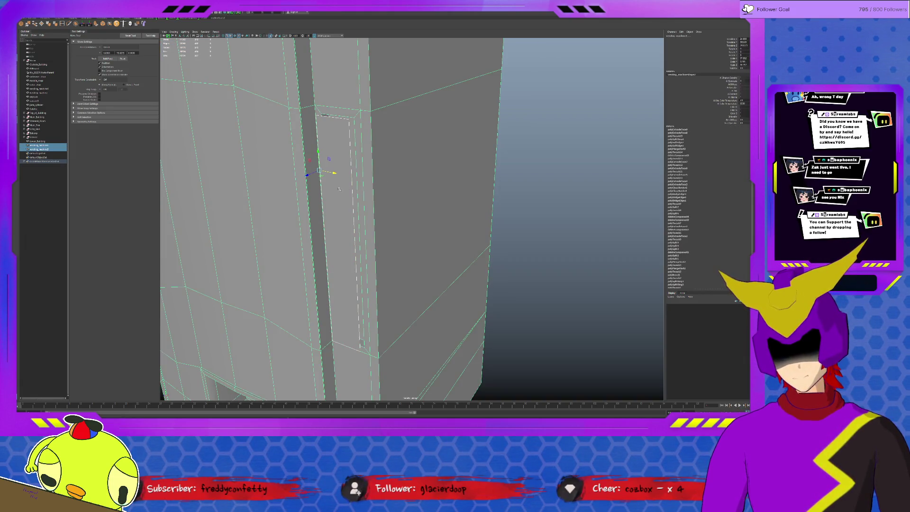
left_click_drag(297, 178, 303, 176)
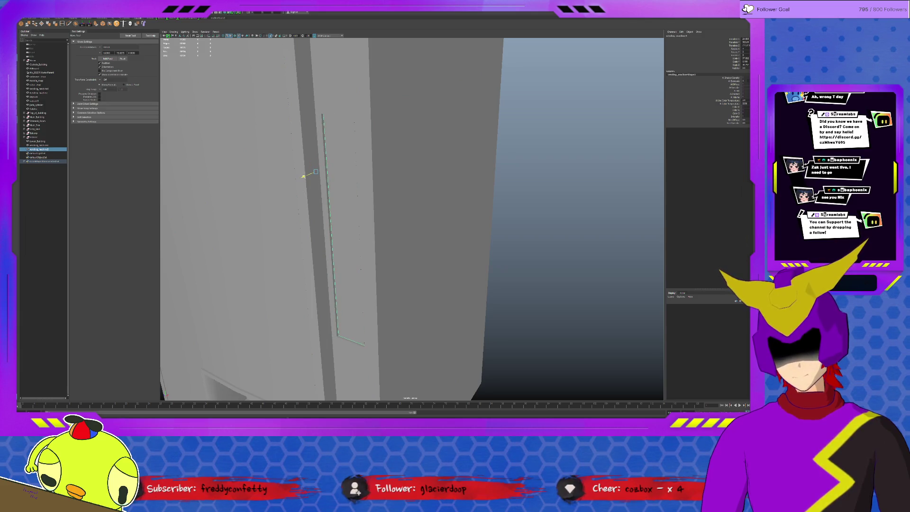
left_click_drag(440, 198, 445, 198, "alt")
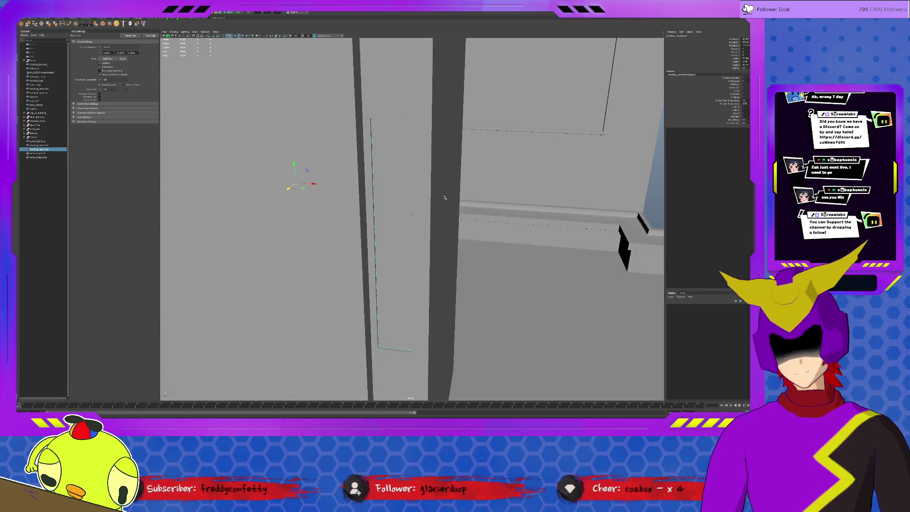
key("ctrl+1")
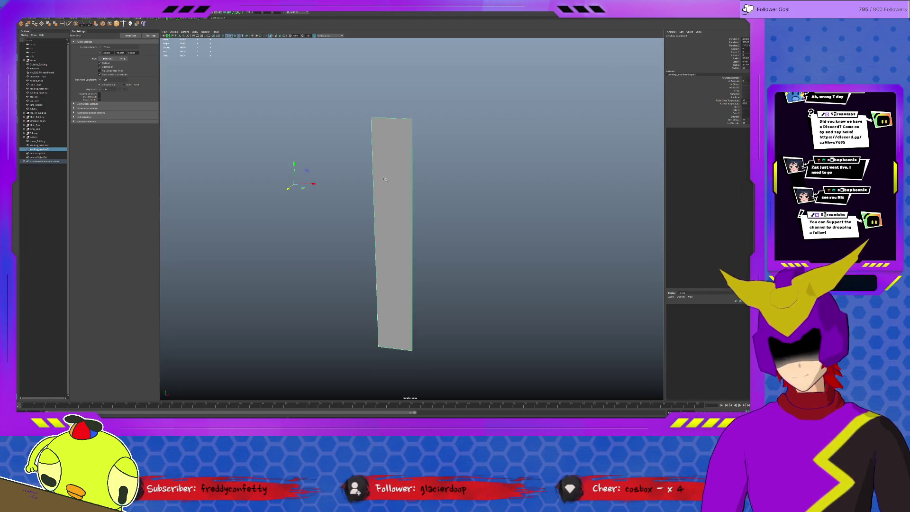
Insert several evenly spaced horizontal edge loops across the isolated panel, redoing the first attempt.
left_click(62, 23)
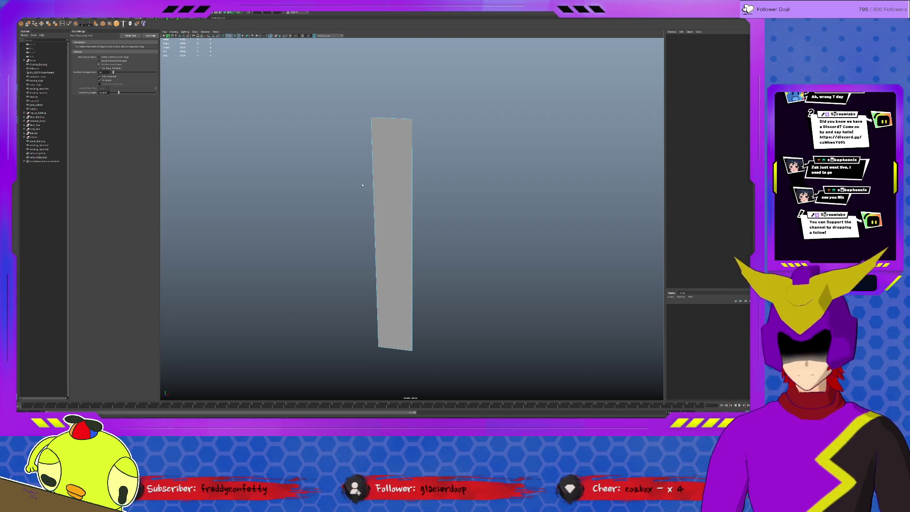
left_click(374, 176)
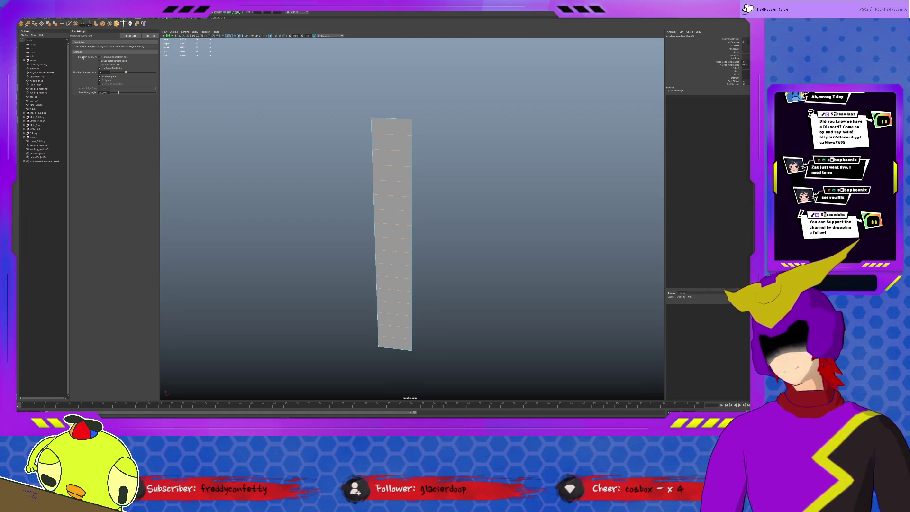
key("ctrl+z")
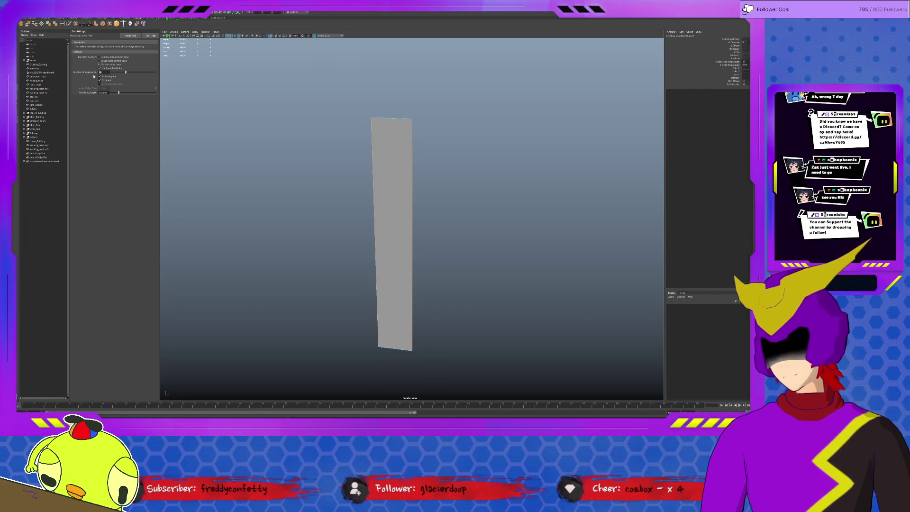
left_click(374, 164)
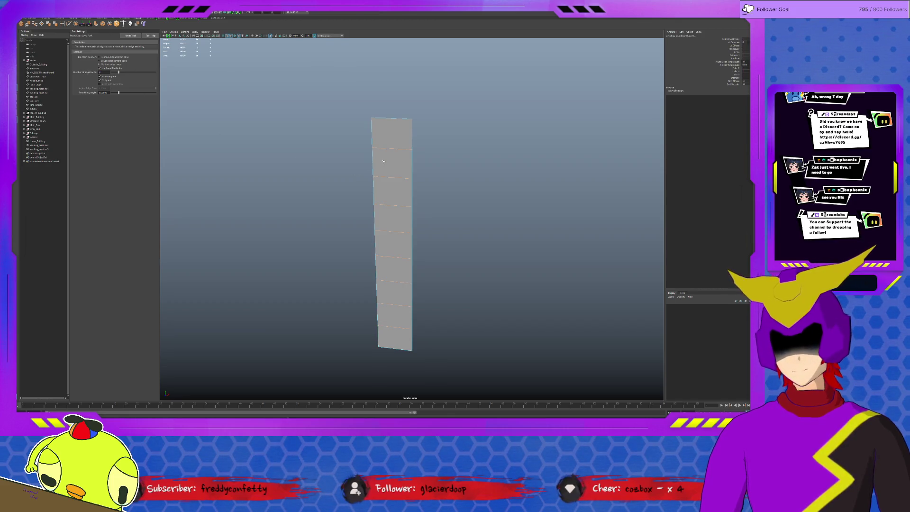
left_click_drag(387, 162, 393, 160, "alt")
key("q")
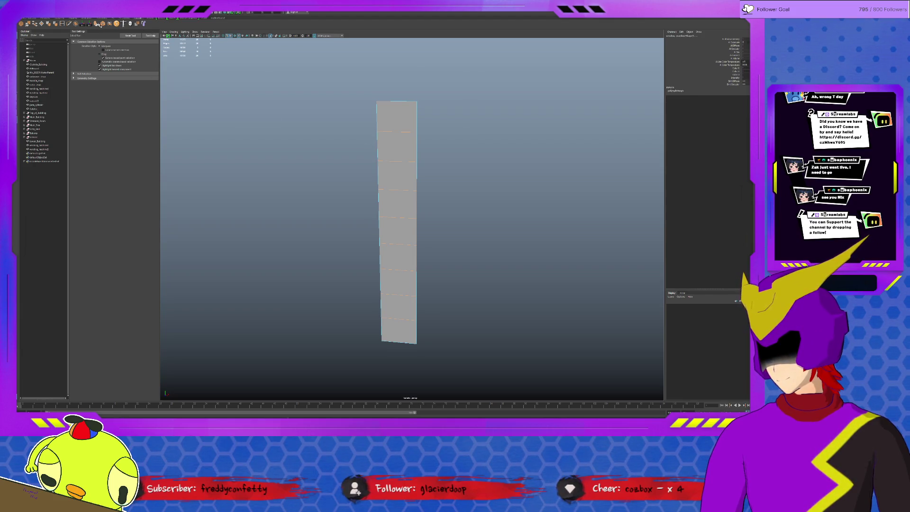
Re-add the edge loops and raise the polySplitRing Segments count for many narrow bands.
left_click(102, 23)
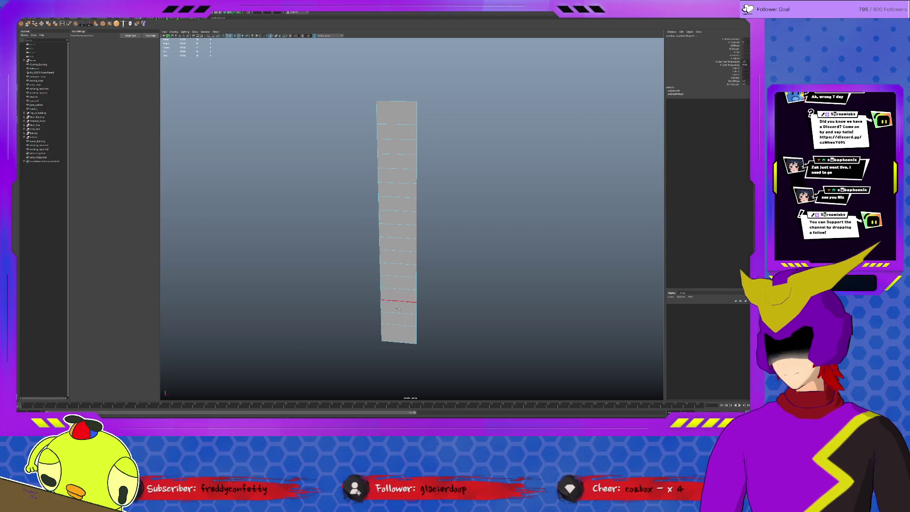
key("ctrl+z")
left_click(434, 278)
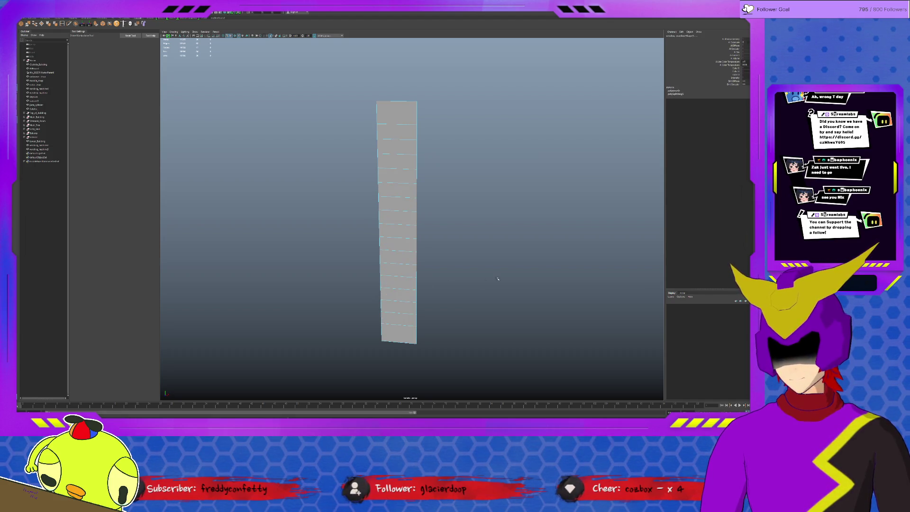
key("ctrl+z")
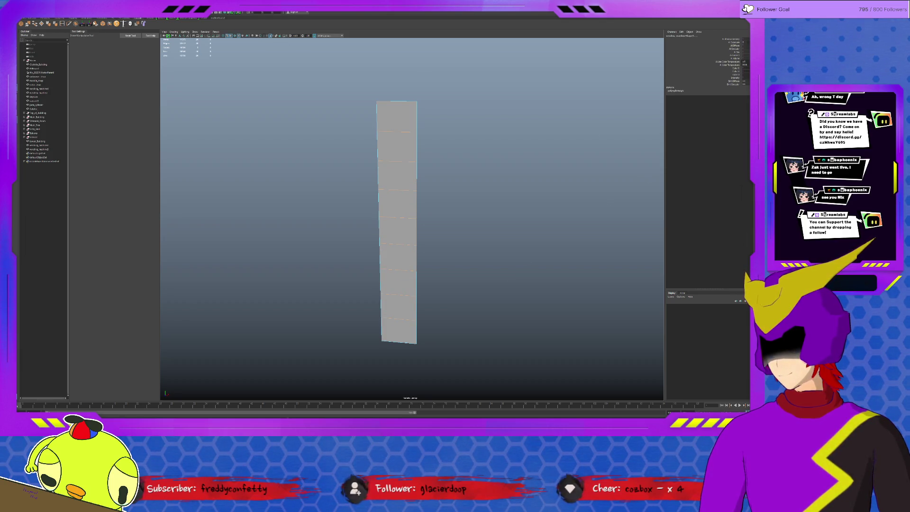
key("shift+z")
left_click_drag(532, 228, 521, 228)
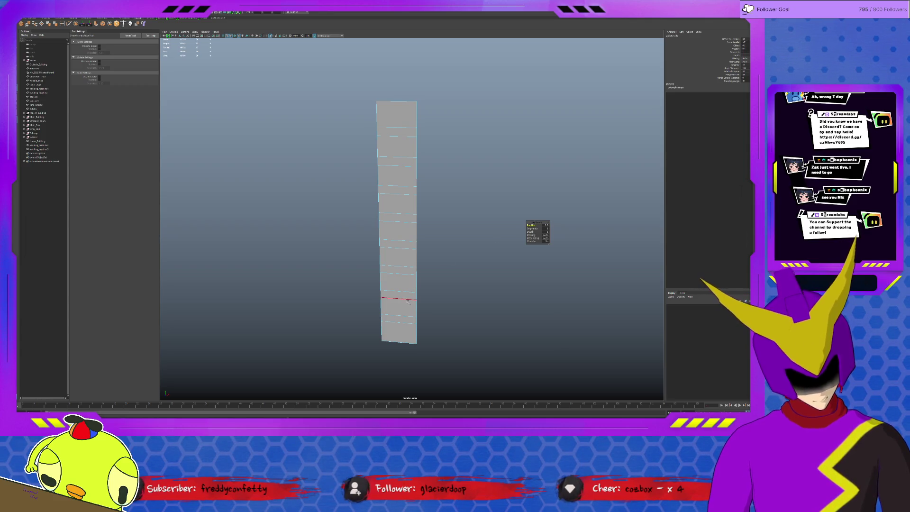
Select alternating faces up the panel, from the bottom face to the top face.
key("q")
left_click(398, 336)
left_click(398, 307, "shift")
left_click(398, 282, "shift")
left_click(400, 258, "shift")
left_click(399, 232, "shift")
left_click(399, 203, "shift")
left_click(399, 175, "shift")
left_click(399, 150, "shift")
left_click(397, 114, "shift")
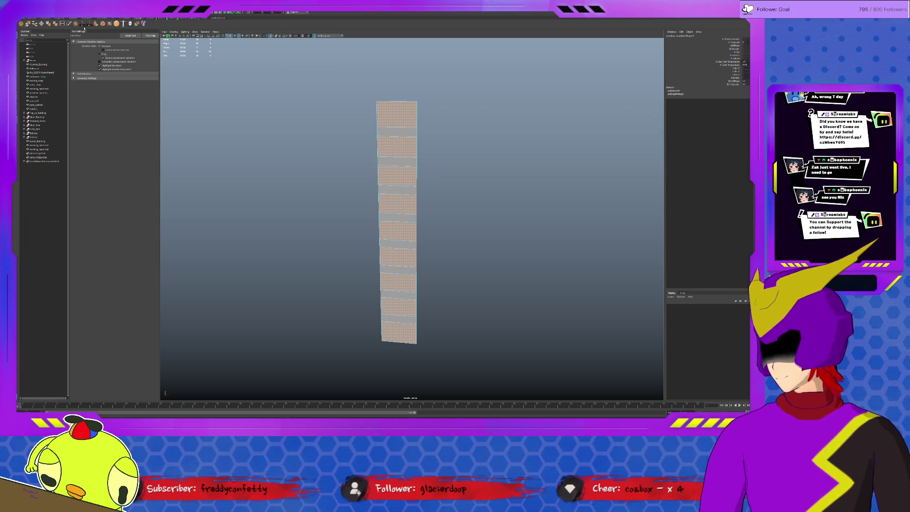
Extrude the selected faces into separate slats and clear the leftover face selection.
left_click(95, 24)
left_click_drag(398, 189, 360, 140, "alt")
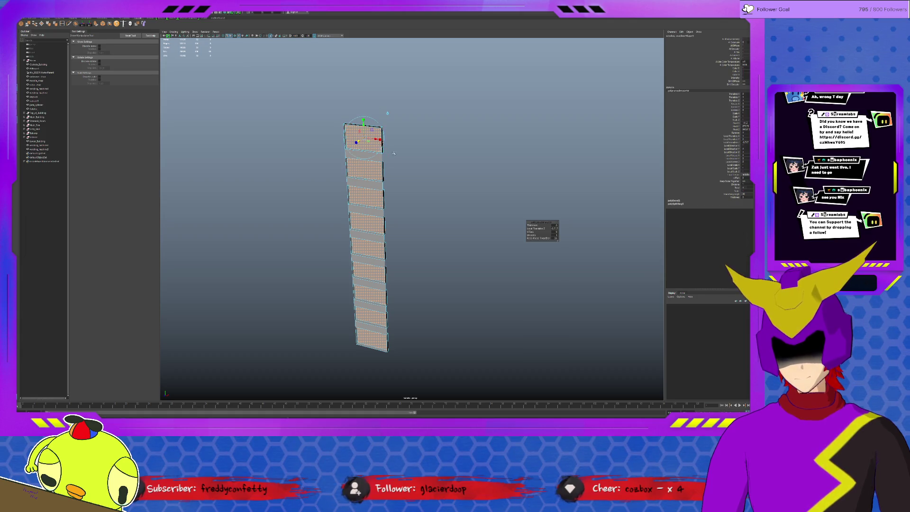
scroll(368, 177, "up", 1)
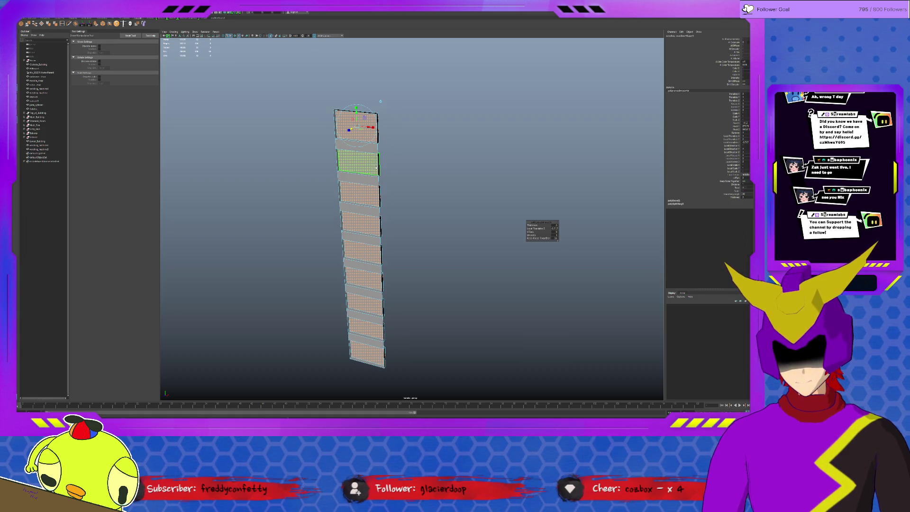
left_click(381, 163)
left_click(362, 133, "ctrl")
left_click(357, 164, "ctrl")
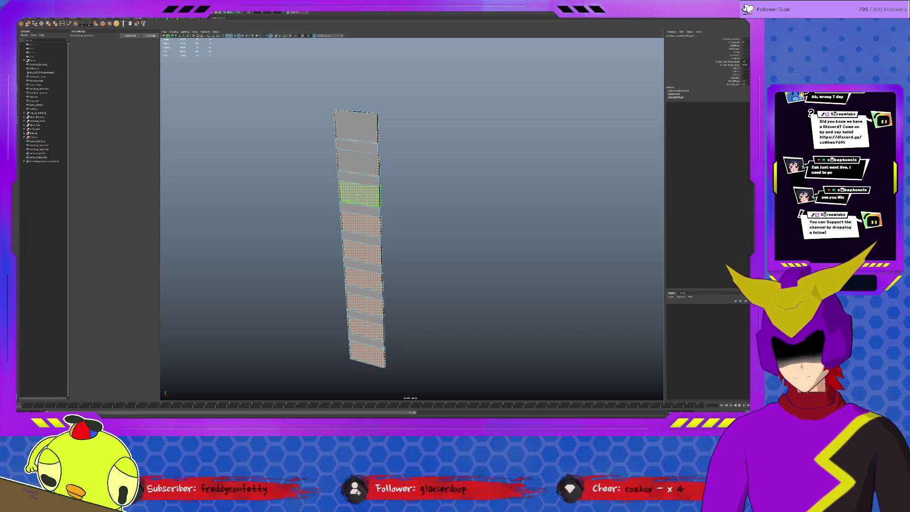
left_click(359, 195, "ctrl")
left_click(361, 223, "ctrl")
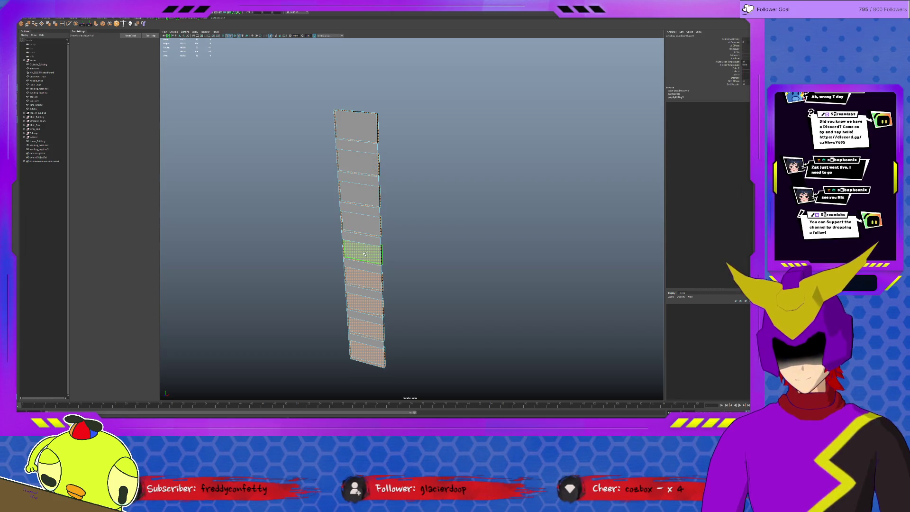
left_click(363, 252, "ctrl")
left_click(370, 282, "ctrl")
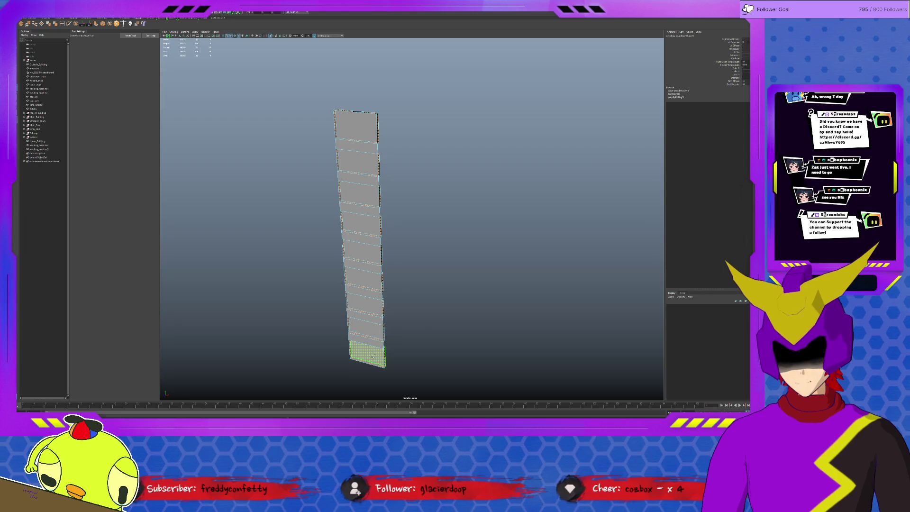
left_click(513, 275)
Inspect the slat column, return to object mode with F8, and exit isolate select.
mouse_move(464, 202)
left_mouse_down("alt")
mouse_move(369, 196)
mouse_move(385, 201)
left_mouse_up("alt")
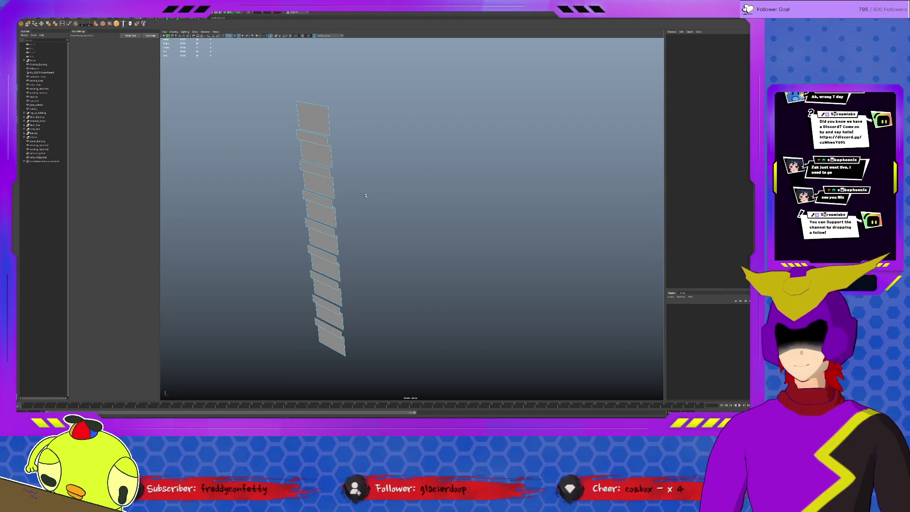
key("f")
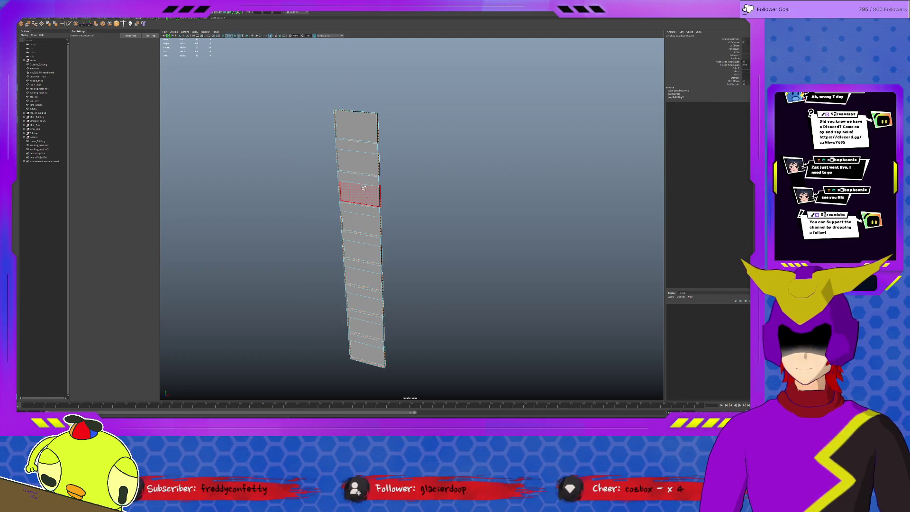
left_click_drag(364, 190, 418, 65, "alt")
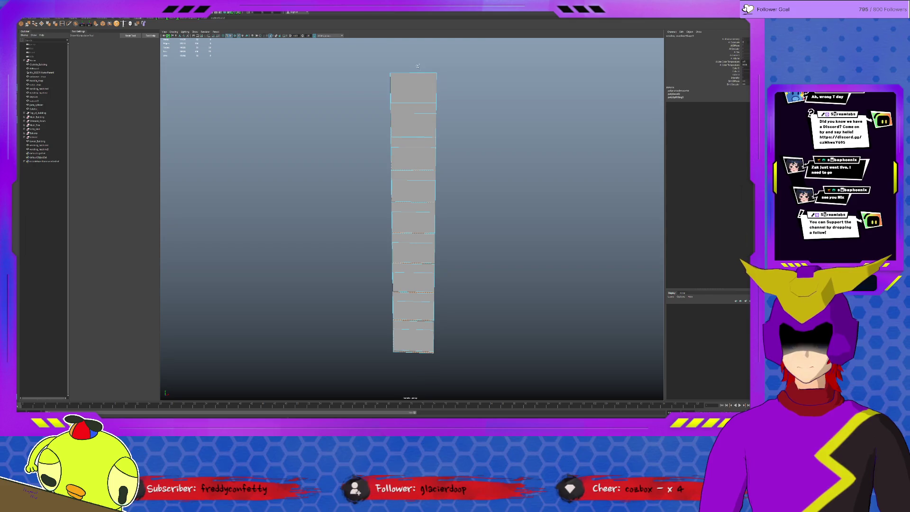
left_click(499, 286)
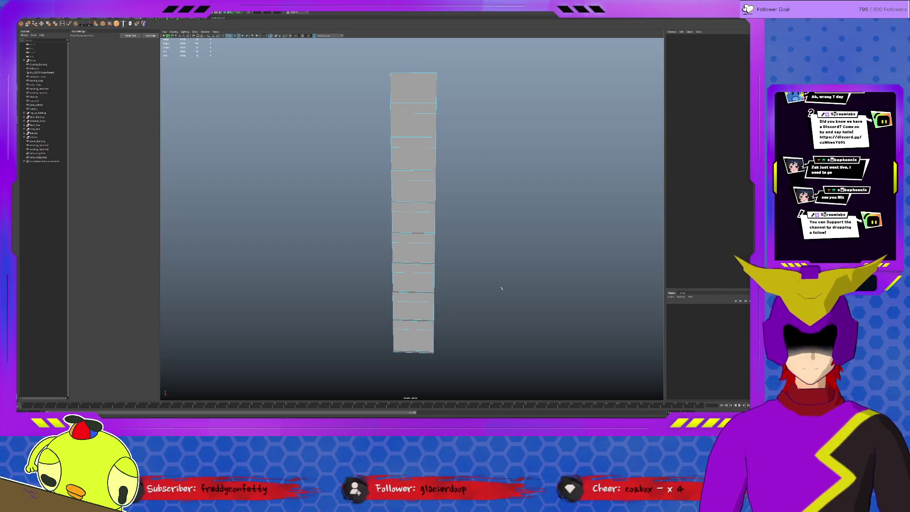
left_click_drag(372, 283, 333, 267, "alt")
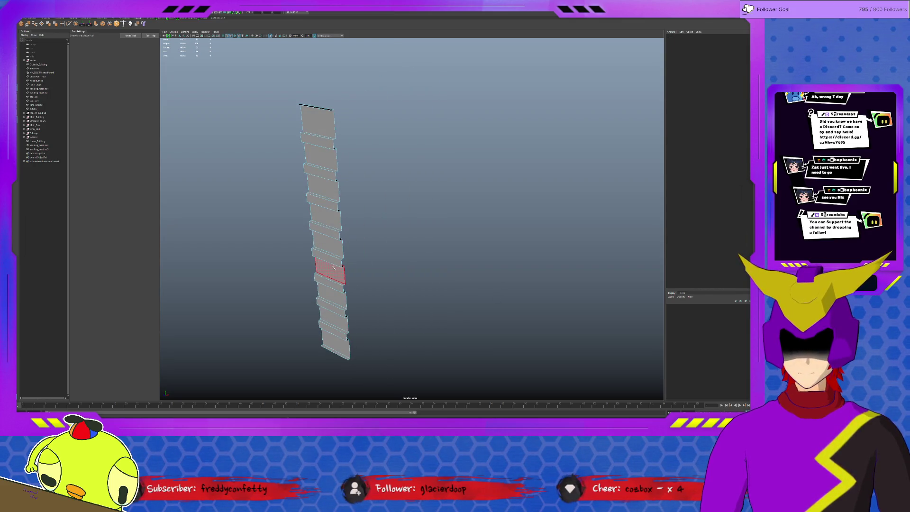
left_click(336, 351)
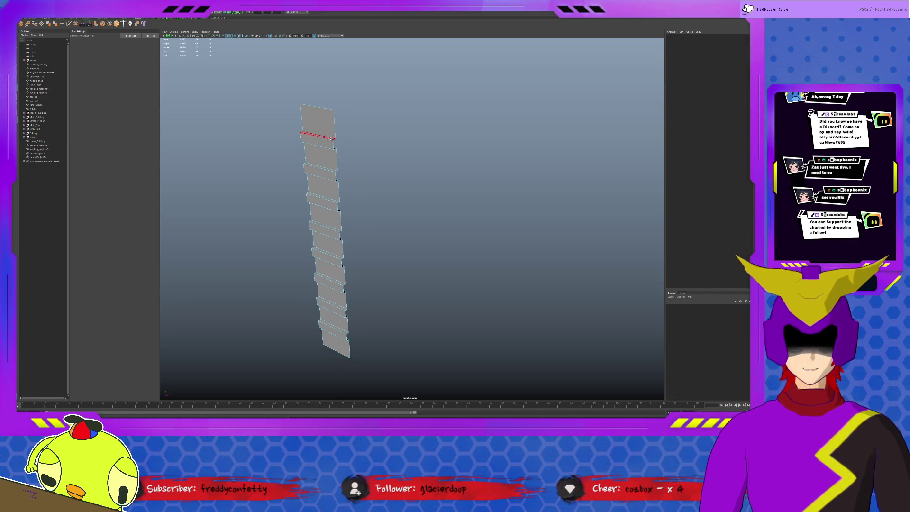
key("F8")
key("ctrl+1")
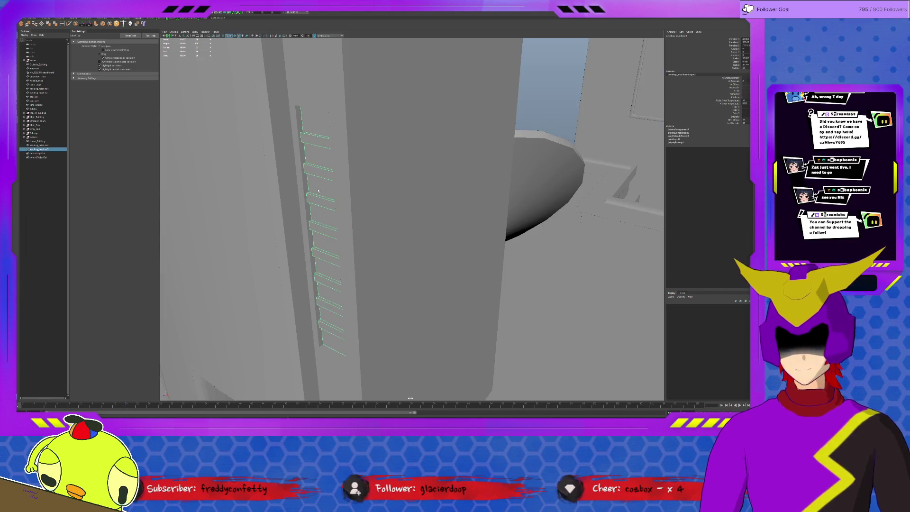
Nudge the slat column slightly left and check it against the building wall.
key("w")
left_click_drag(301, 168, 300, 168)
left_click_drag(440, 229, 434, 220, "alt")
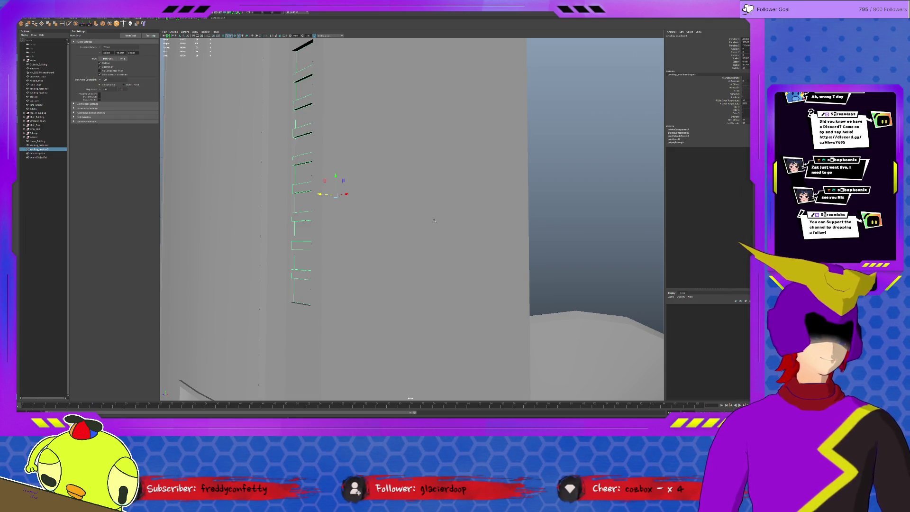
left_click(537, 205)
mouse_move(537, 205)
left_mouse_down("alt")
mouse_move(389, 220)
mouse_move(650, 175)
mouse_move(566, 146)
mouse_move(413, 222)
mouse_move(388, 194)
mouse_move(406, 167)
left_mouse_up("alt")
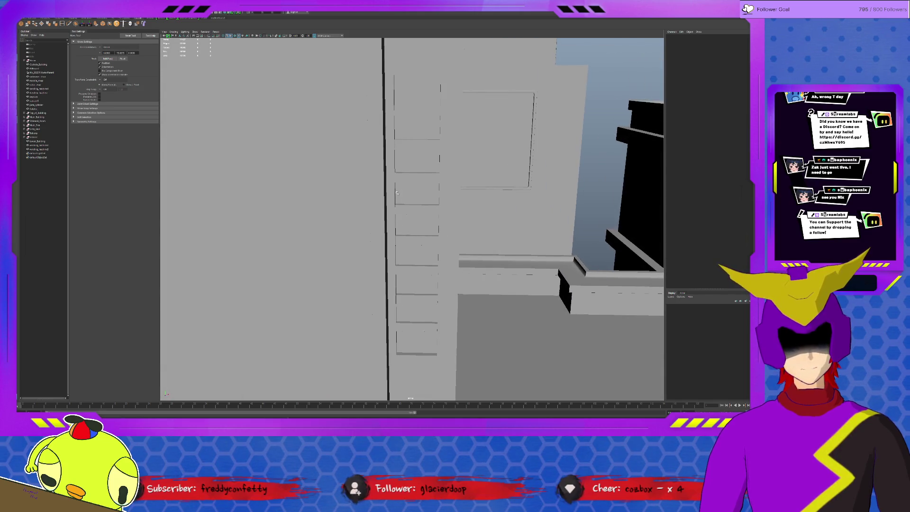
left_click(406, 167)
mouse_move(440, 234)
left_mouse_down("alt")
mouse_move(504, 185)
mouse_move(275, 175)
left_mouse_up("alt")
left_click(498, 197)
Create a polygon cylinder from the Poly Modeling shelf and move it onto the machine's side.
left_click(57, 18)
left_click(35, 24)
scroll(479, 258, "down", 5)
mouse_move(508, 335)
left_mouse_down()
mouse_move(558, 345)
mouse_move(393, 242)
left_mouse_up()
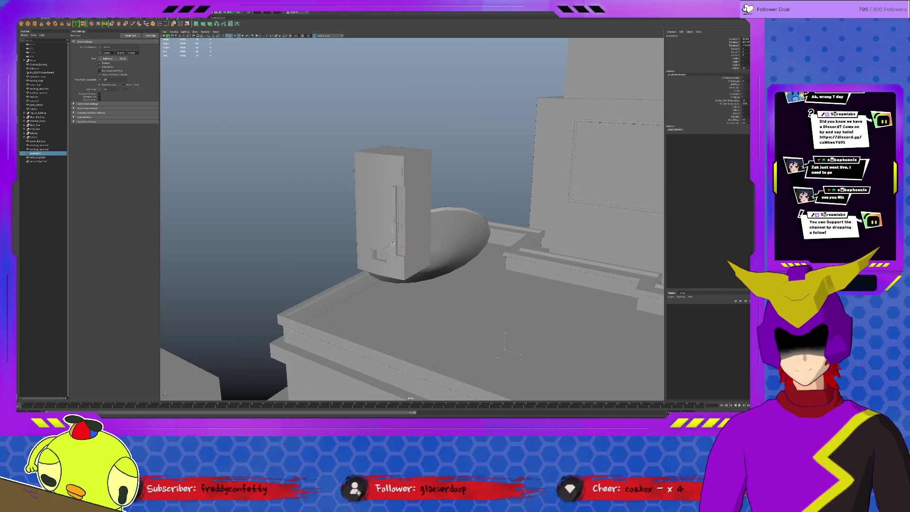
Frame the new cylinder and rotate it 90° so its round cap faces outward.
key("f")
scroll(403, 227, "down", 3)
key("e")
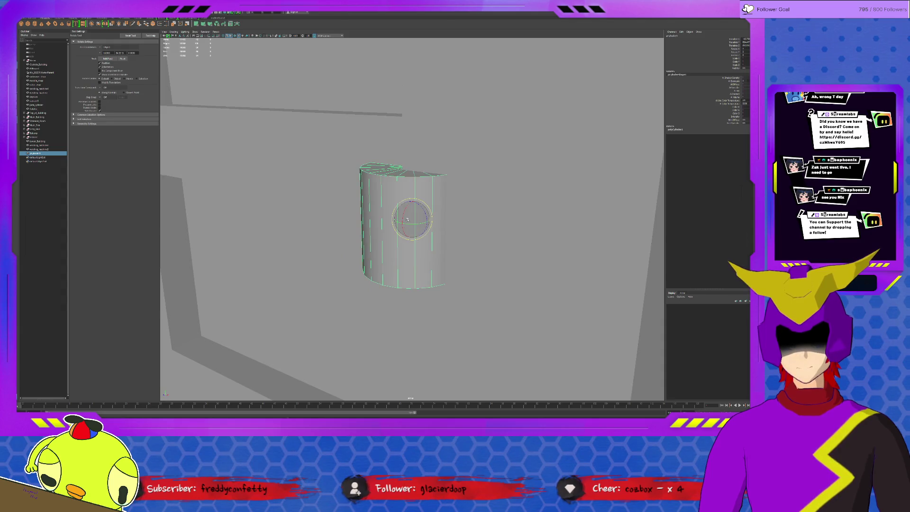
left_click_drag(406, 217, 410, 246)
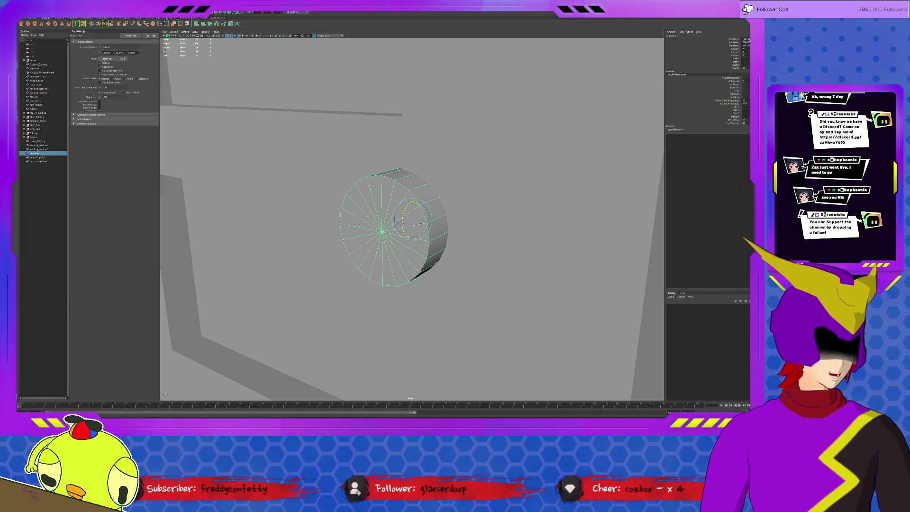
Set the cylinder's Subdivisions Axis to 8 in the polyCylinder attributes.
left_click(753, 95)
key("ctrl+a")
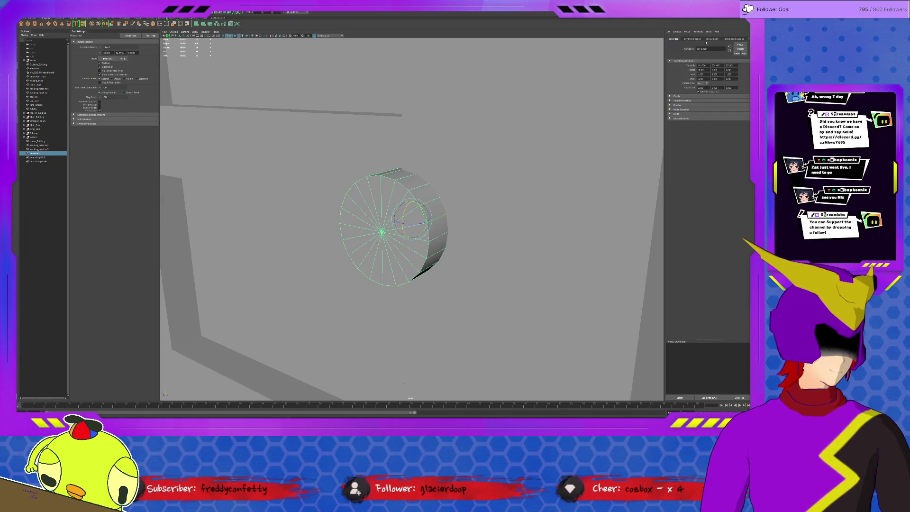
left_click(706, 39)
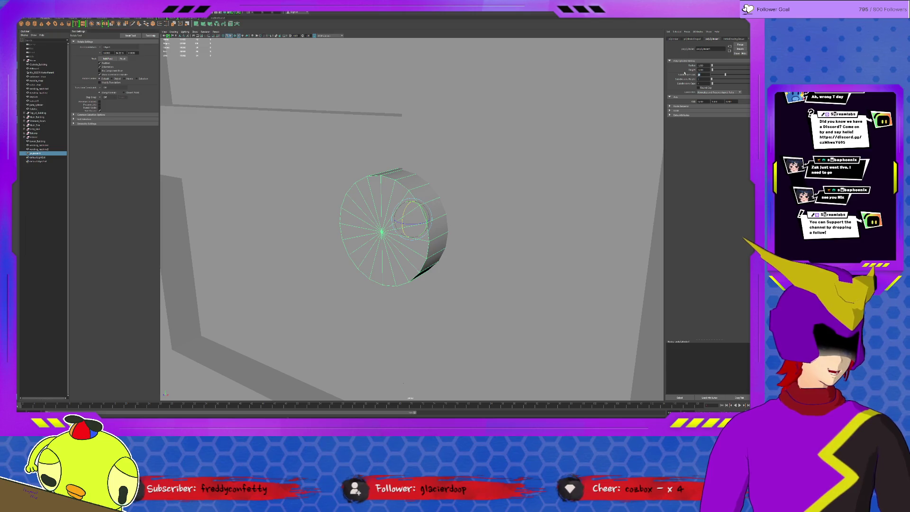
left_click_drag(725, 74, 715, 75)
mouse_move(385, 238)
left_mouse_down("alt")
mouse_move(450, 224)
mouse_move(412, 222)
left_mouse_up("alt")
key("r")
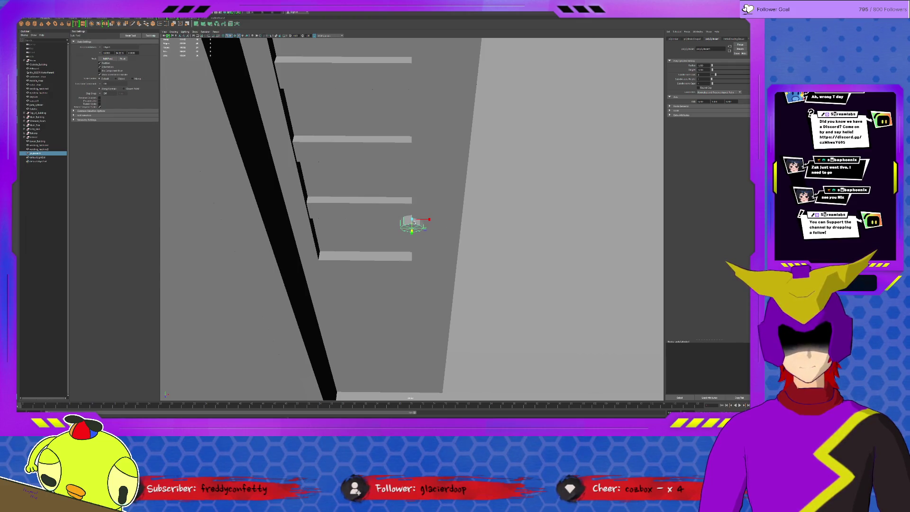
Move and scale the cylinder down into a small bolt on the lowest slat ledge.
left_click_drag(411, 231, 394, 250, "alt")
key("w")
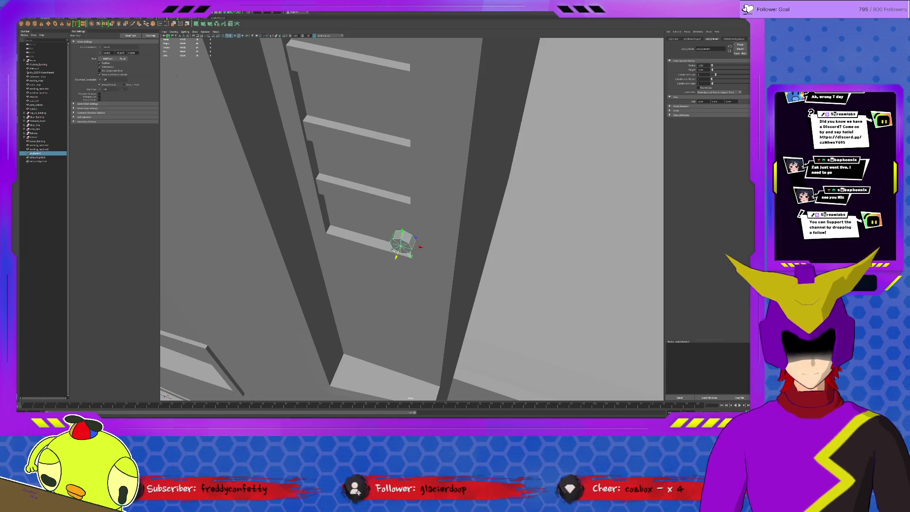
key("r")
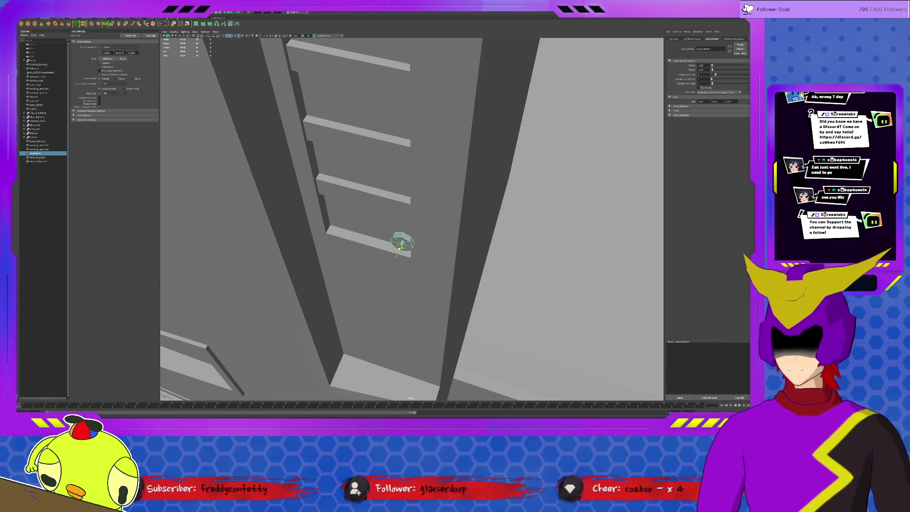
scroll(400, 241, "up", 5)
right_click_drag(390, 260, 396, 255)
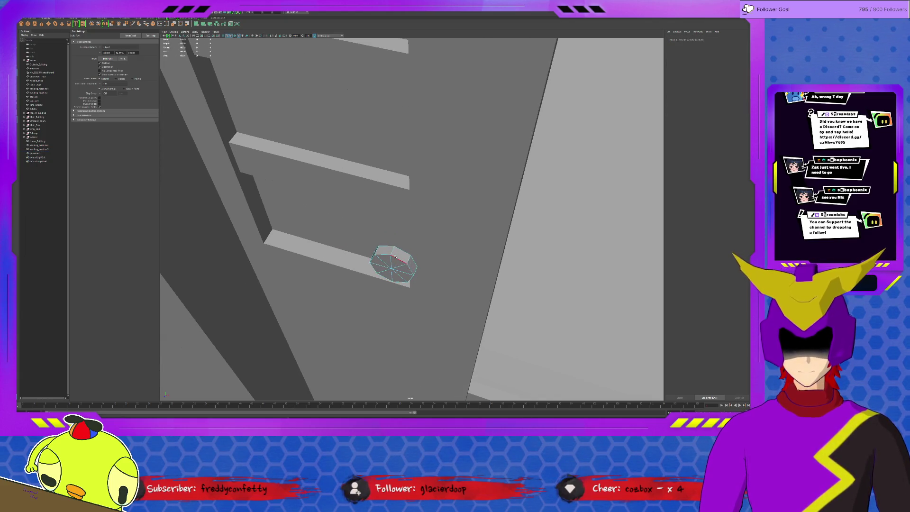
left_click(396, 255)
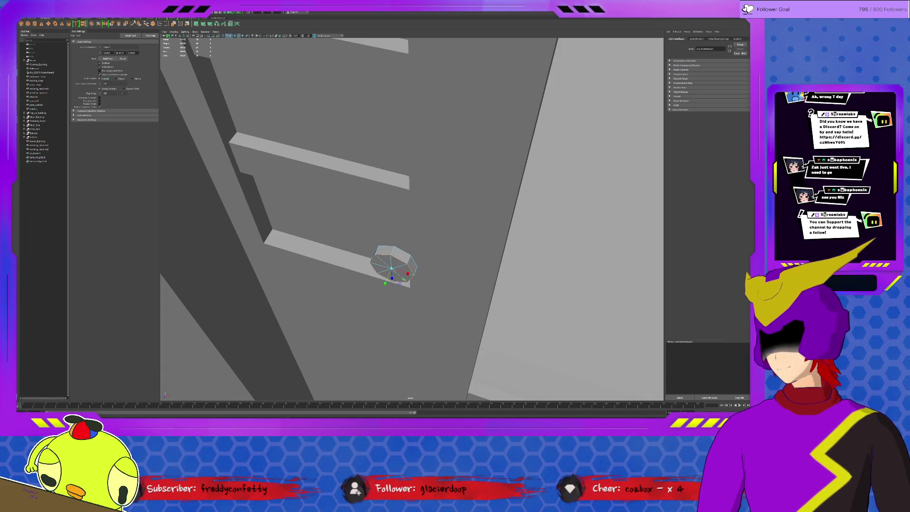
left_click(85, 18)
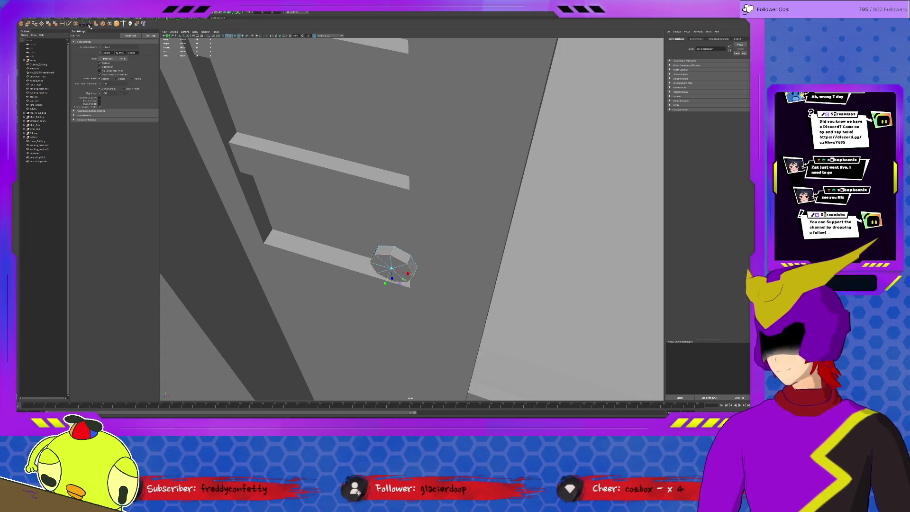
left_click(103, 24)
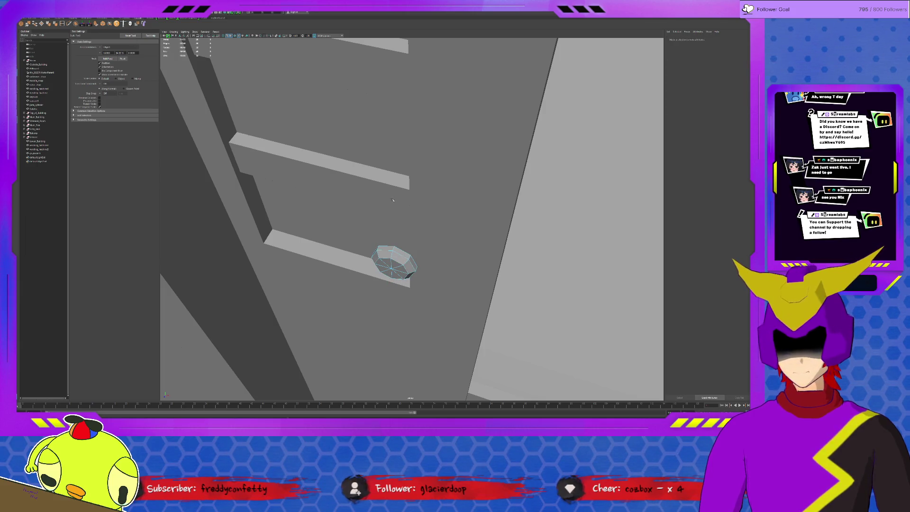
Check the bolt edge-on from the side, then isolate the vending machine strip.
left_click_drag(392, 200, 386, 182, "alt")
left_click_drag(388, 215, 360, 217, "alt")
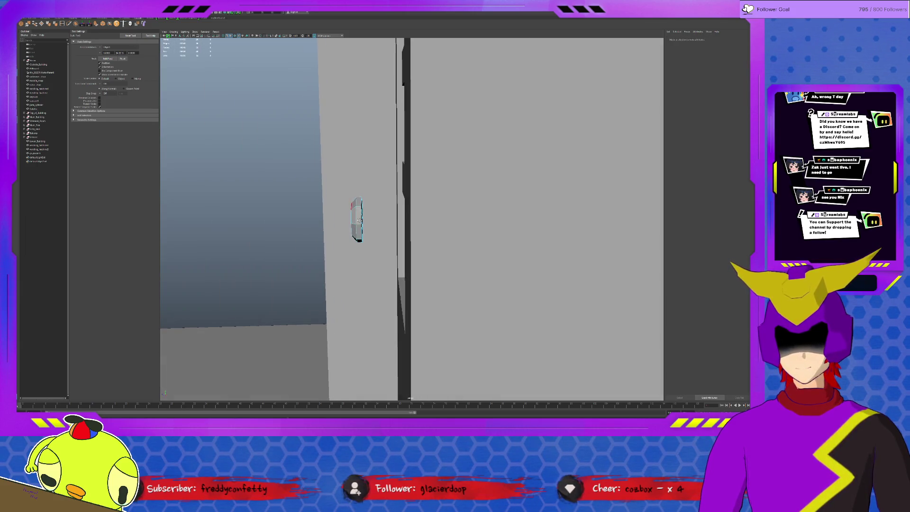
left_click(359, 217)
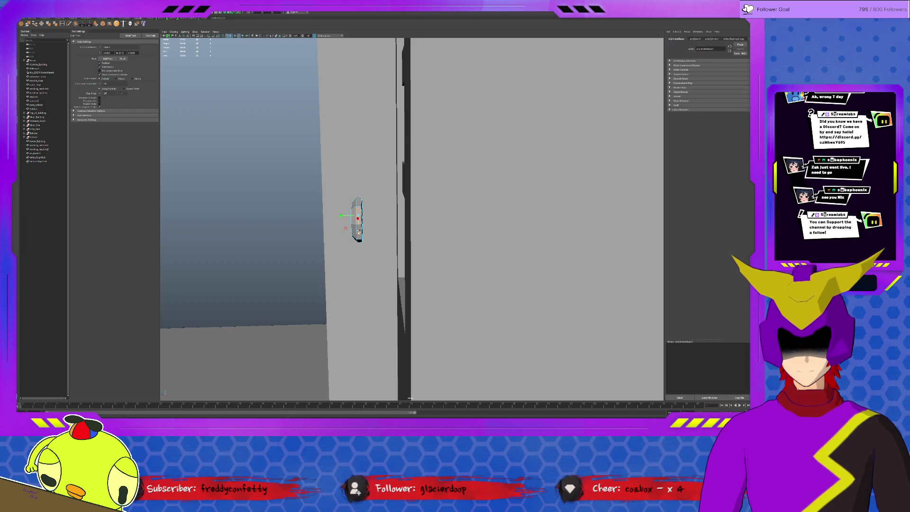
left_click(348, 218)
left_click(348, 218)
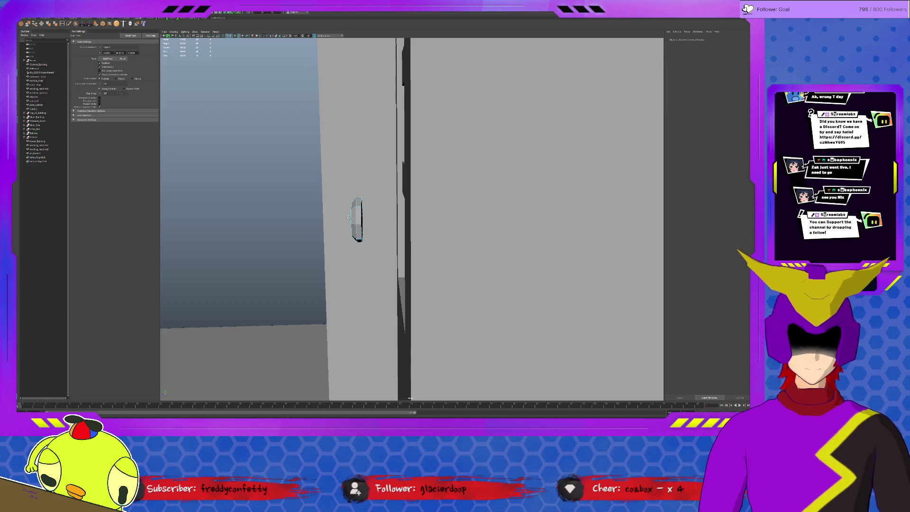
mouse_move(355, 222)
left_mouse_down("alt")
mouse_move(379, 237)
mouse_move(374, 244)
left_mouse_up("alt")
left_click(374, 243)
key("ctrl+1")
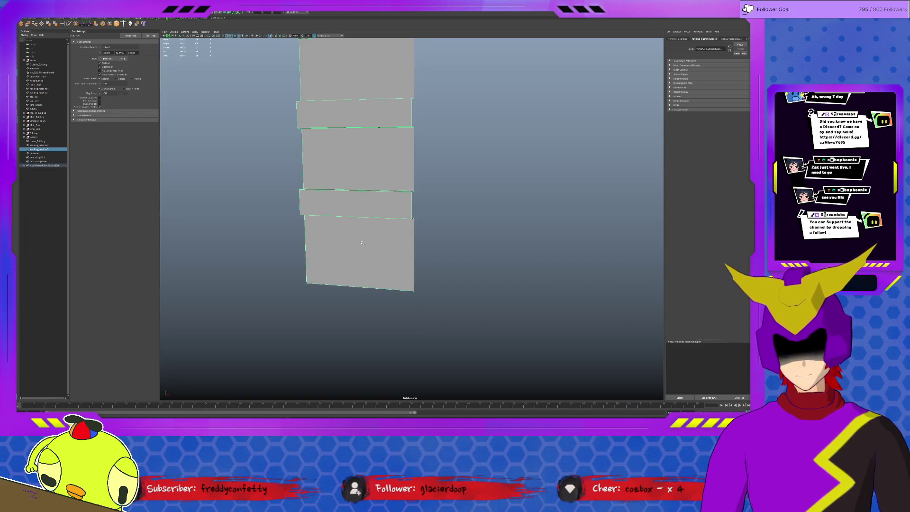
Add an edge loop across the tall slatted piece with the Insert Edge Loop Tool.
scroll(367, 236, "down", 2)
scroll(411, 189, "down", 4)
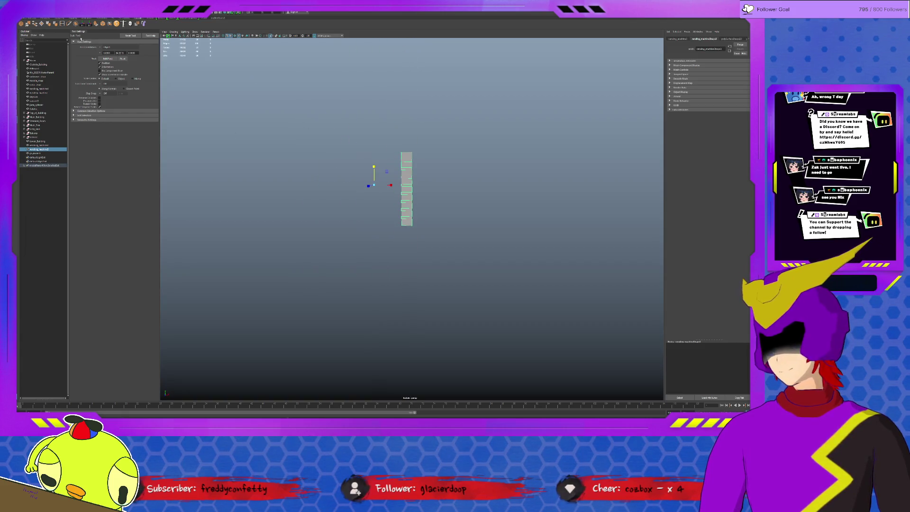
left_click(63, 23)
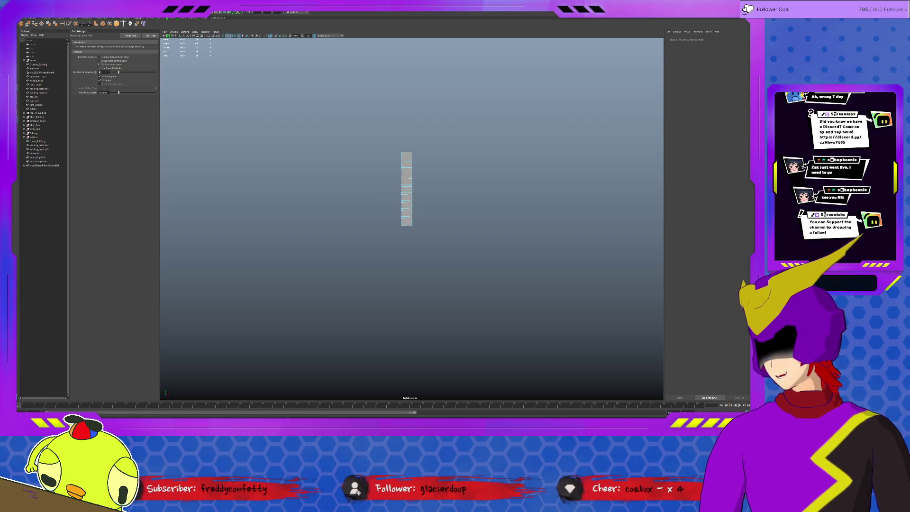
scroll(389, 160, "up", 4)
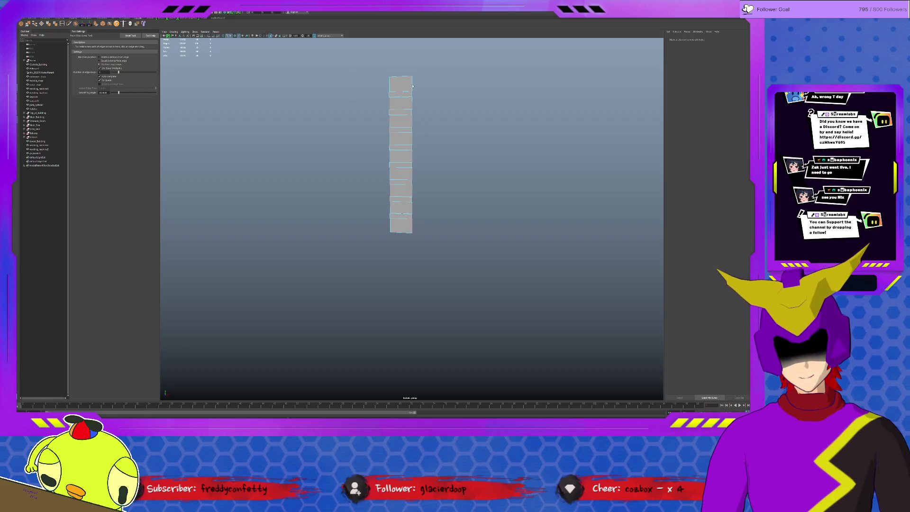
left_click(412, 87)
left_click(412, 110)
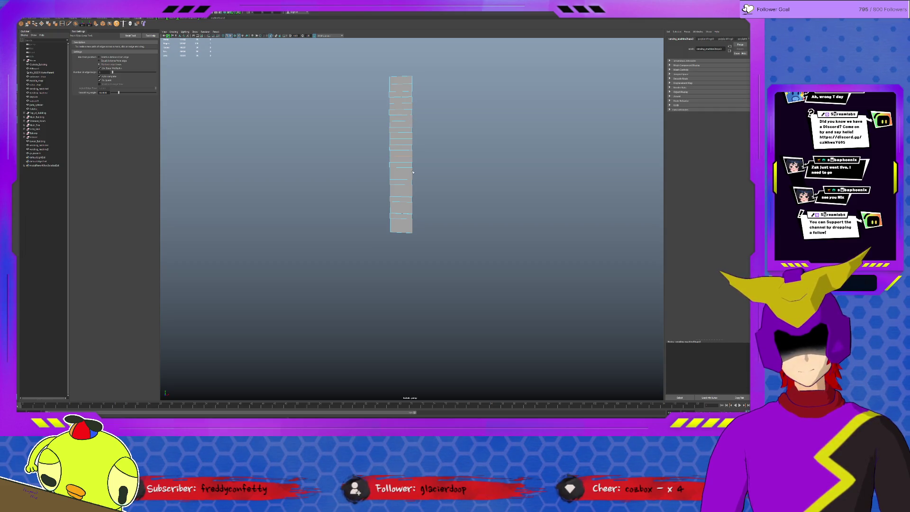
Turn isolate select off to show the full scene and select the small bolt.
left_click(414, 192)
left_click(413, 206)
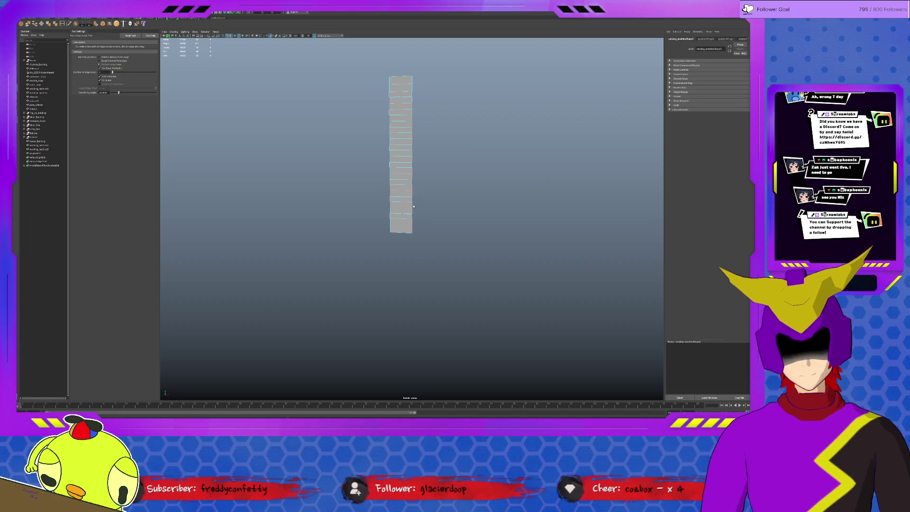
key("ctrl+1")
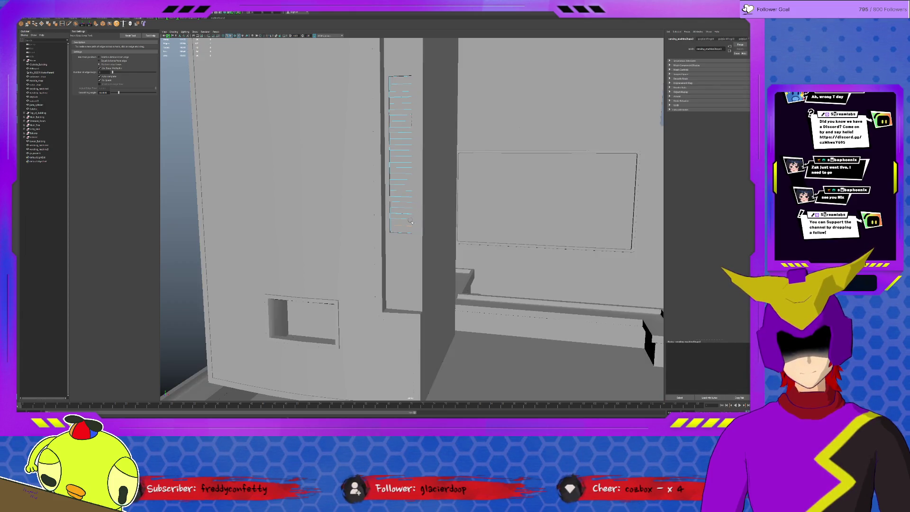
key("q")
left_click(411, 223)
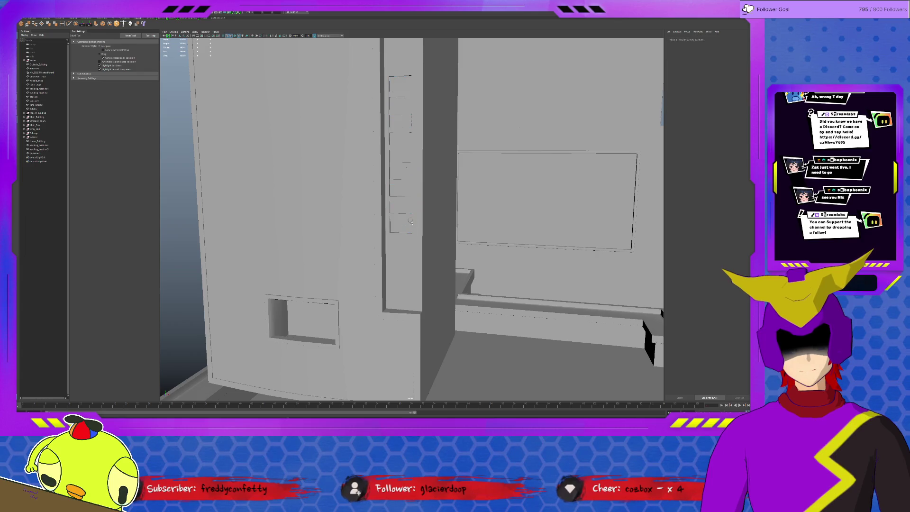
Slide the bolt down the slat, then duplicate copies up the Y axis, one per slat.
key("f")
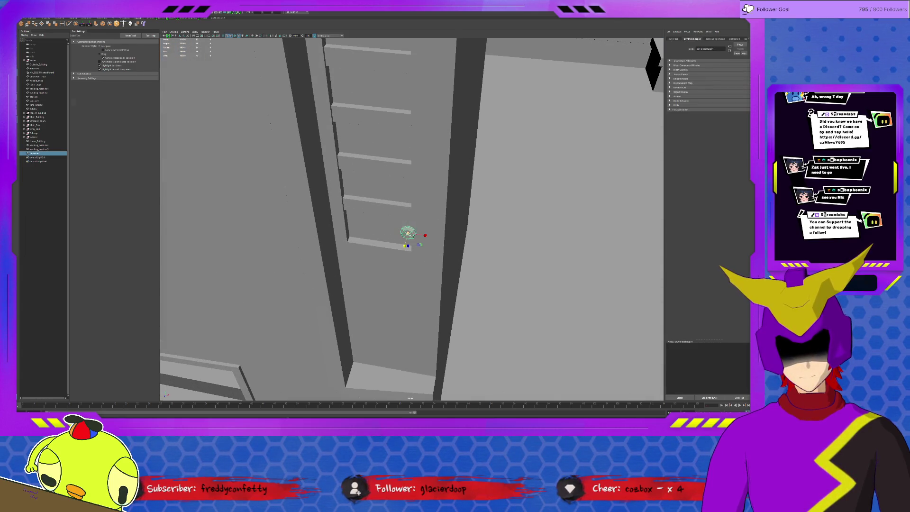
key("w")
left_click_drag(426, 227, 407, 247, "alt")
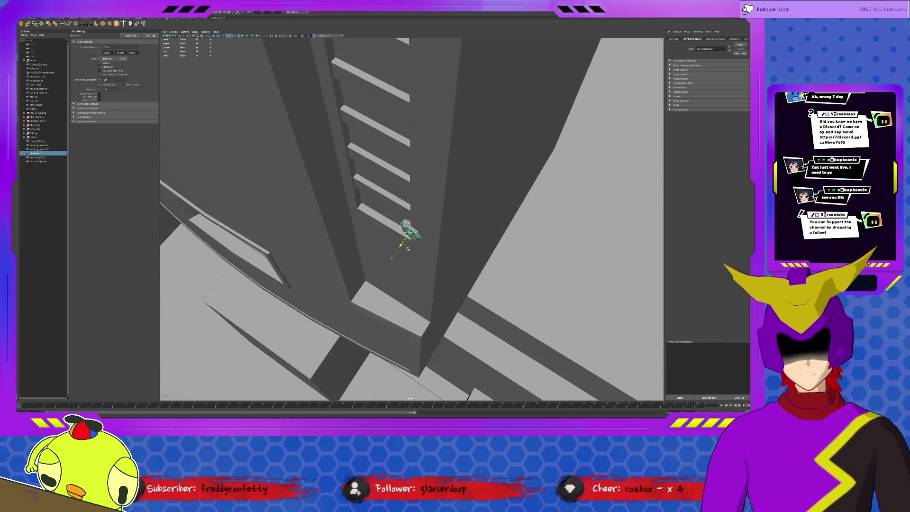
mouse_move(422, 251)
left_mouse_down()
mouse_move(439, 254)
mouse_move(453, 231)
mouse_move(428, 216)
mouse_move(426, 163)
mouse_move(412, 138)
mouse_move(414, 208)
mouse_move(405, 188)
mouse_move(406, 98)
mouse_move(407, 208)
mouse_move(398, 135)
mouse_move(402, 174)
left_mouse_up()
key("ctrl+d")
key("ctrl+d")
key("ctrl+d")
key("ctrl+d")
key("ctrl+d")
key("ctrl+d")
key("ctrl+d")
key("ctrl+d")
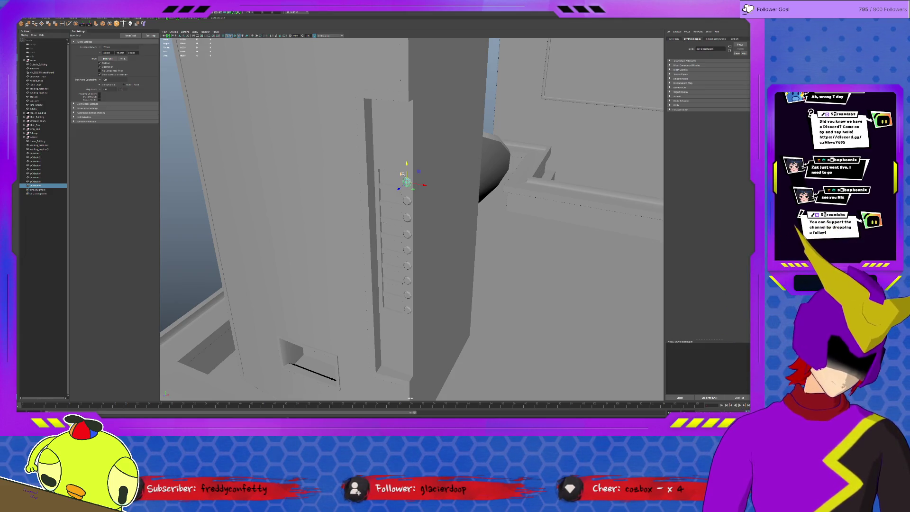
left_click(409, 227)
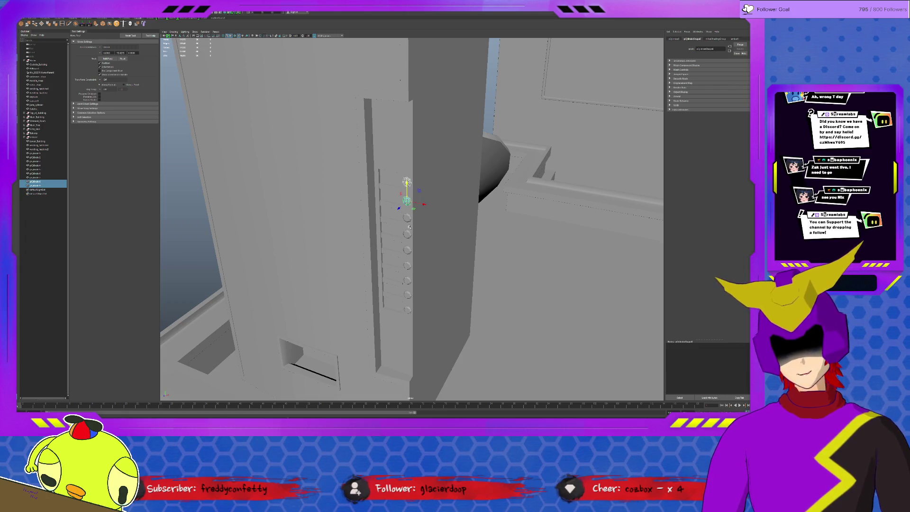
Select all nine bolts down the column and apply the shelf operation to them.
left_click(407, 218, "shift")
left_click(407, 234, "shift")
left_click(407, 250, "shift")
left_click(408, 265, "shift")
left_click(407, 280, "shift")
left_click(408, 295, "shift")
left_click(407, 310, "shift")
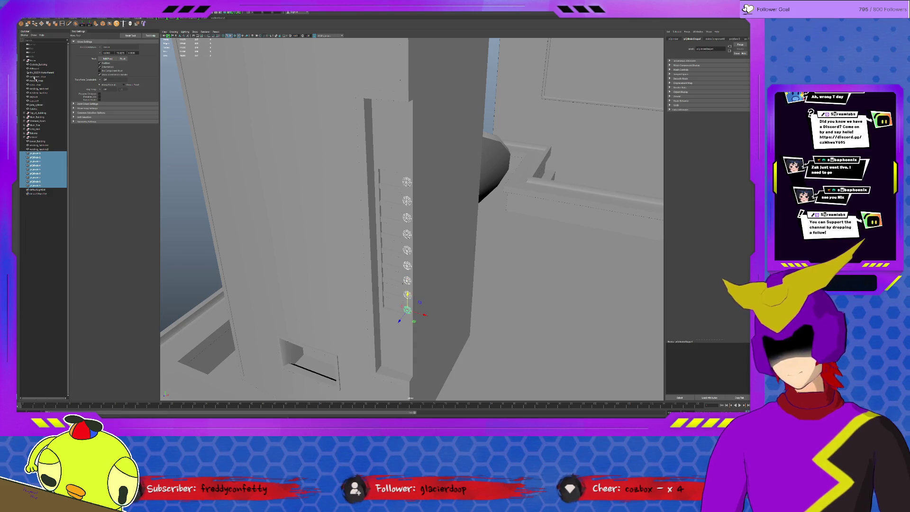
left_click(56, 24)
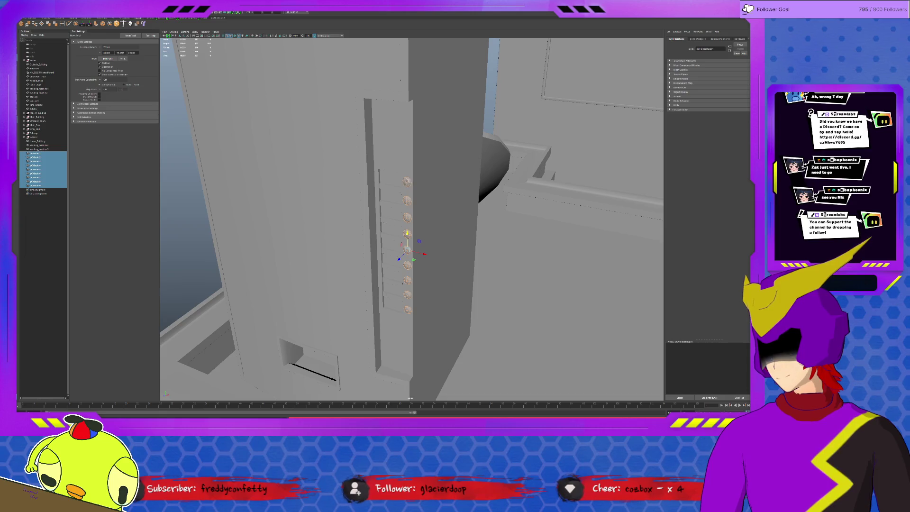
Reselect three of the lower bolts one after another.
left_click(36, 186)
left_click(36, 181, "ctrl")
left_click(35, 177, "ctrl")
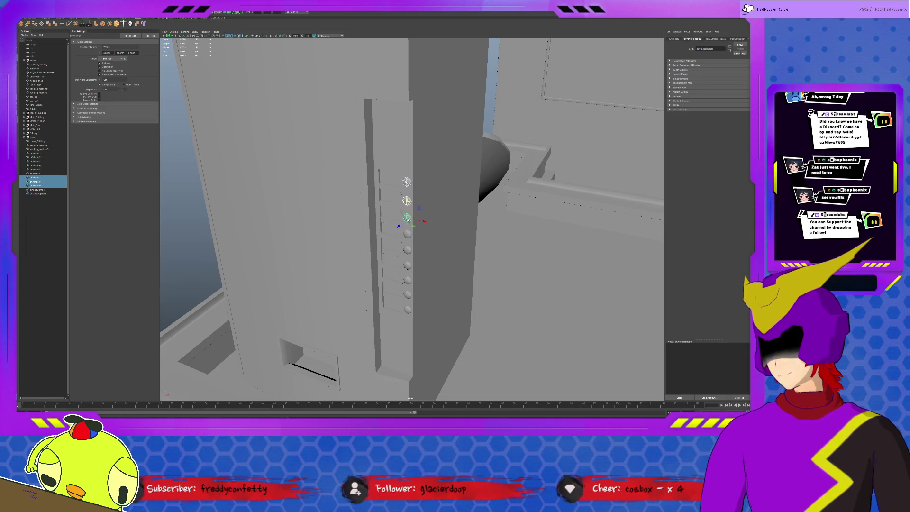
Combine the bolt spheres into one mesh and rename it 'Buttons' in the Outliner.
left_click(408, 234, "shift")
left_click(408, 250, "shift")
left_click(408, 266, "shift")
left_click(407, 280, "shift")
left_click(408, 294, "shift")
left_click(407, 310, "shift")
left_click(75, 27)
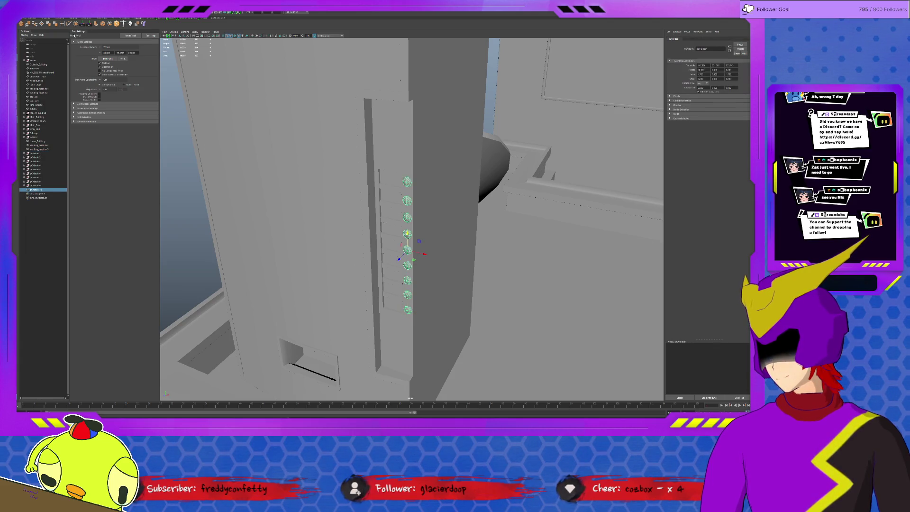
double_click(38, 189)
type("Buttons")
key("Return")
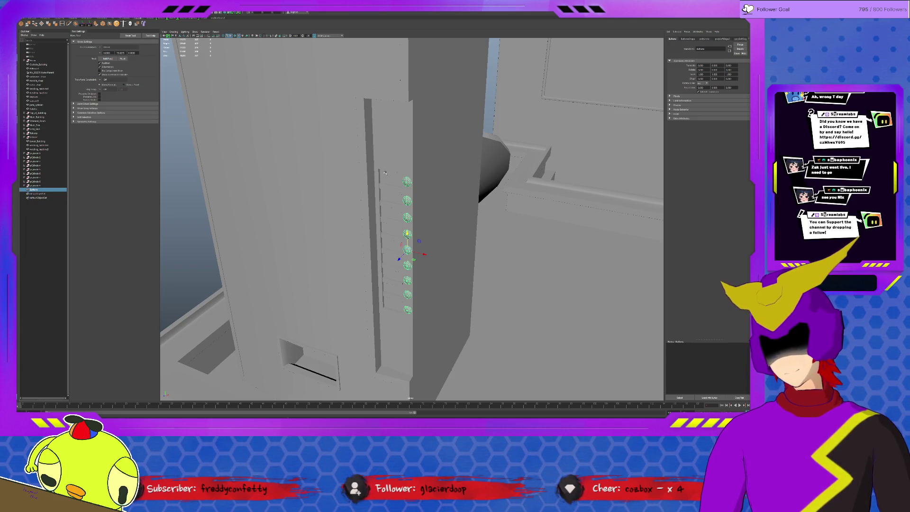
Rename the panel 'Drink_Chooser' and the body 'Drink_Vending_Machine'.
left_click(389, 178)
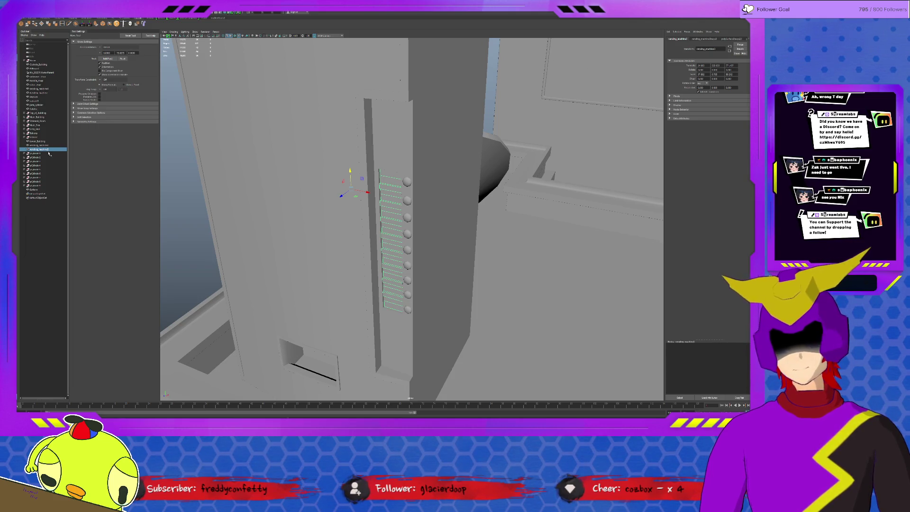
double_click(47, 149)
type("p")
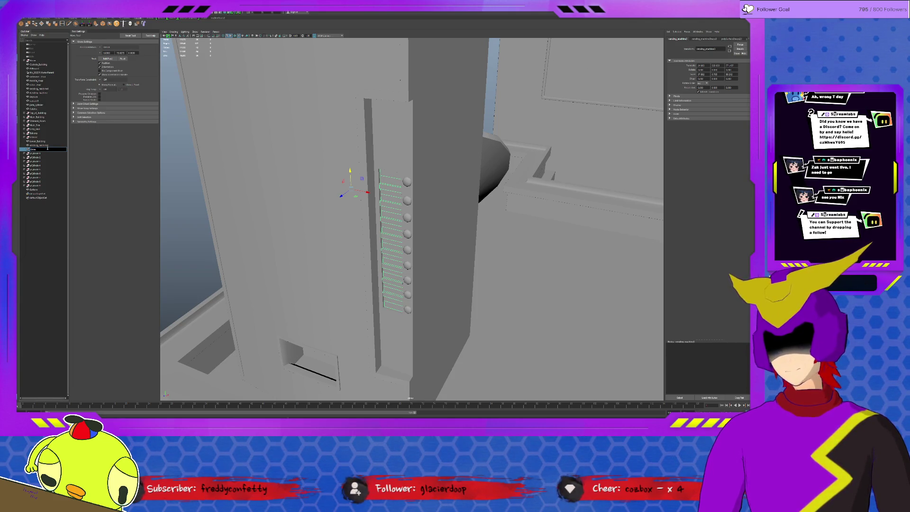
key("Return")
left_click(47, 145)
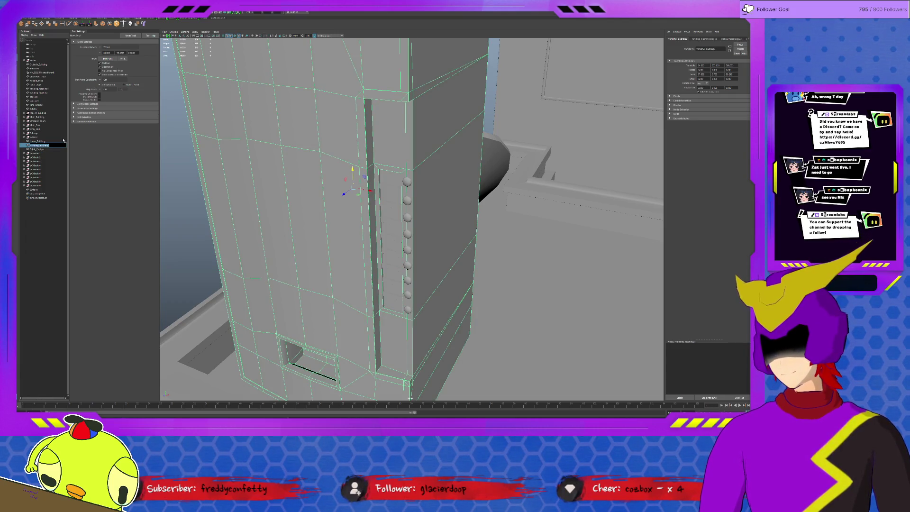
type("V")
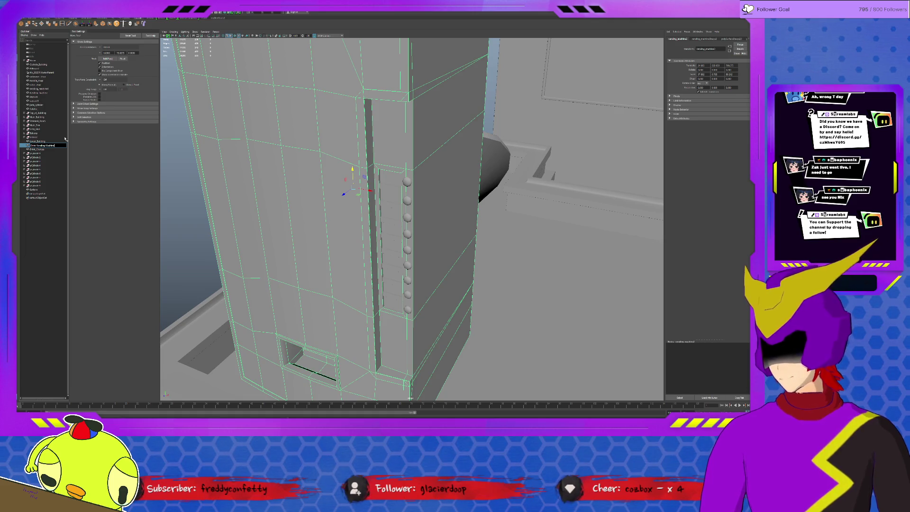
type("e")
key("Return")
Group the body, Drink_Cokes and Buttons with Ctrl+G and rename the group 'Vending_Mach'.
left_click(38, 150, "ctrl")
left_click(39, 190, "ctrl")
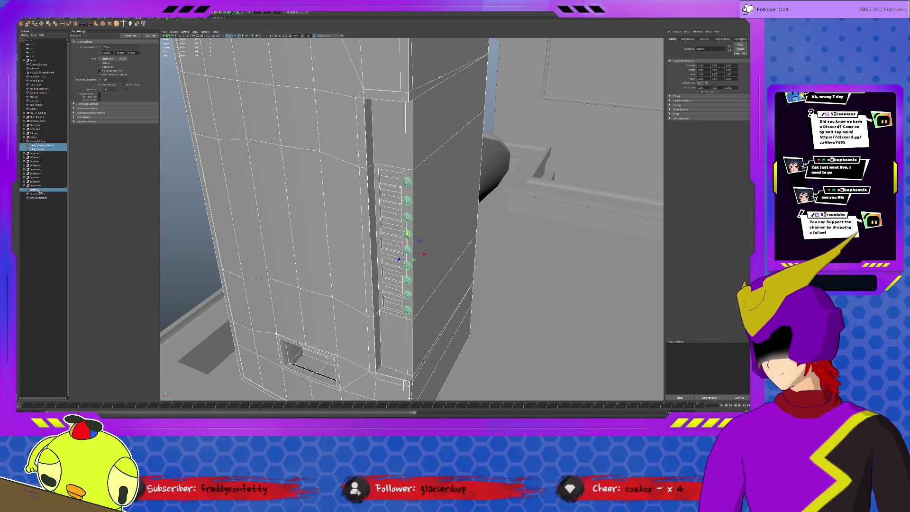
key("ctrl+g")
double_click(35, 182)
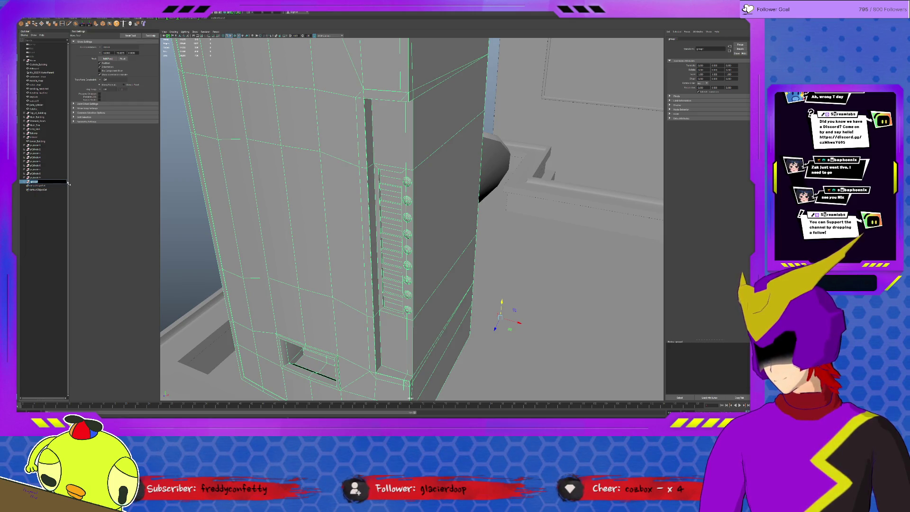
type("Outer Vending Mach")
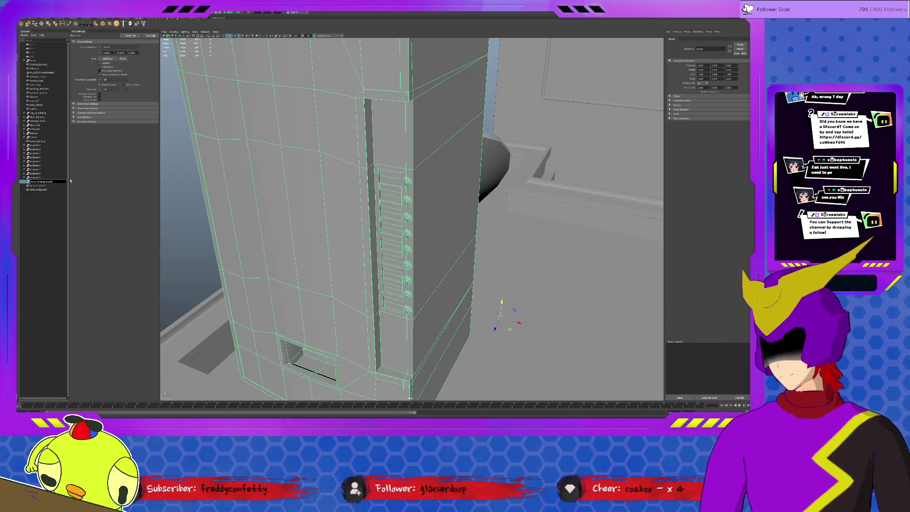
key("Return")
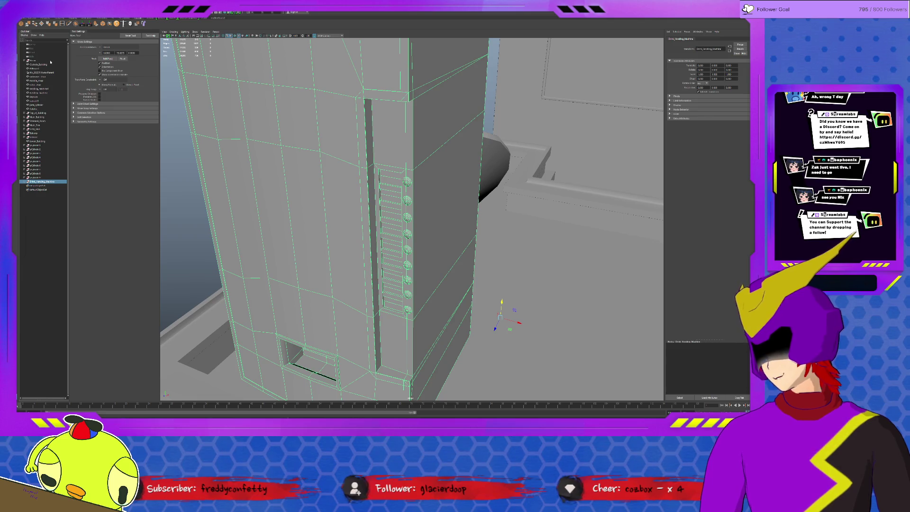
Delete the leftover pCylinder nodes, then frame the vending machine group and edit its pivot.
key("p")
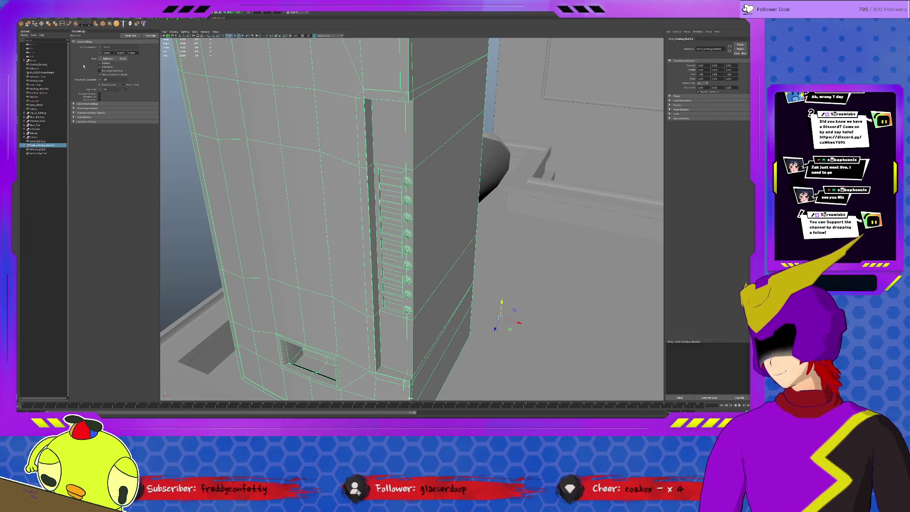
left_click(384, 150)
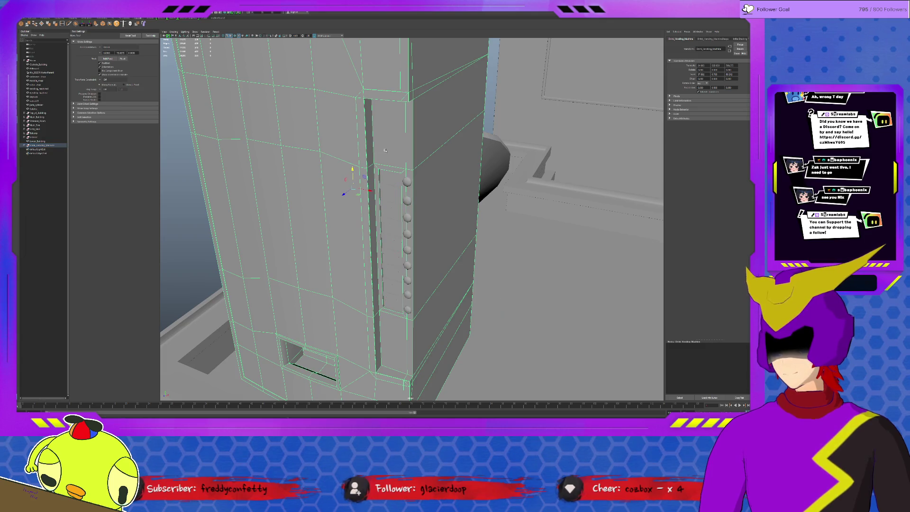
left_click(49, 145)
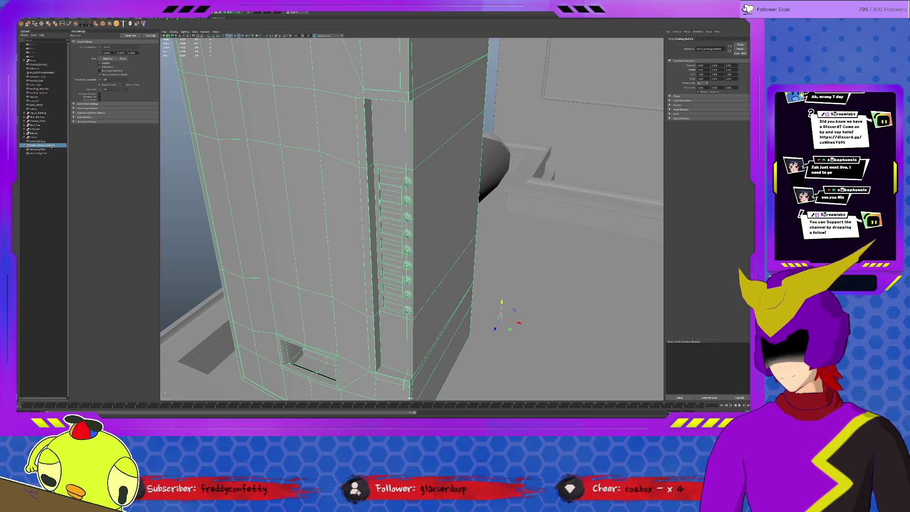
key("f")
key("d")
key("d")
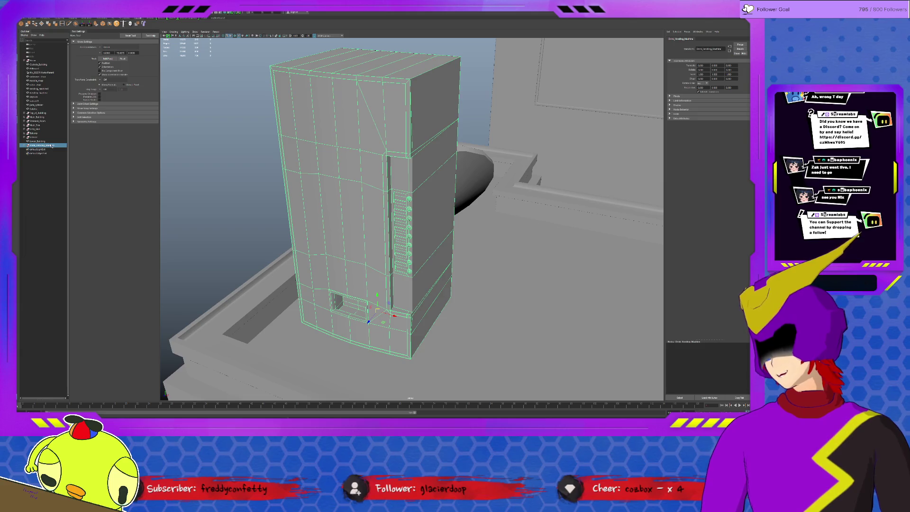
Click the buttons, body and drink-chooser panel to confirm each selects separately.
scroll(412, 223, "up", 3)
left_click(407, 201)
left_click(397, 167)
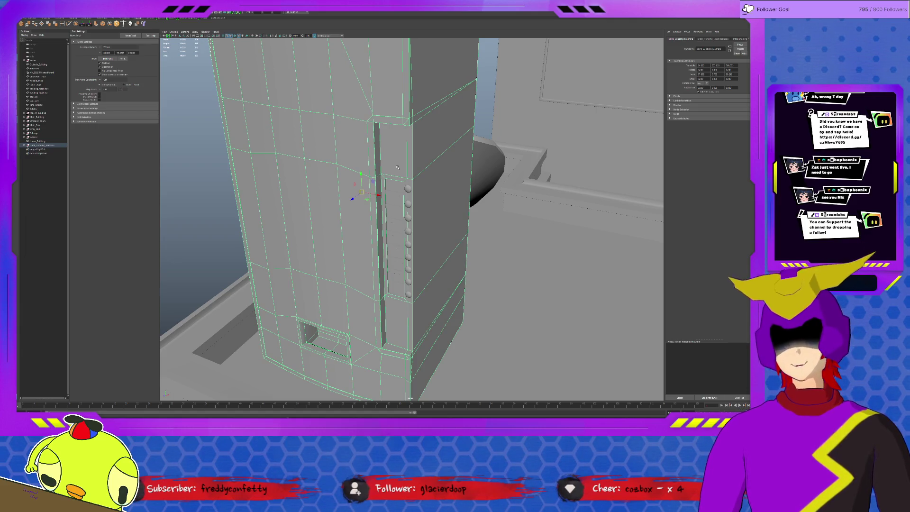
left_click(399, 189)
left_click(336, 341)
key("f")
scroll(386, 286, "up", 5)
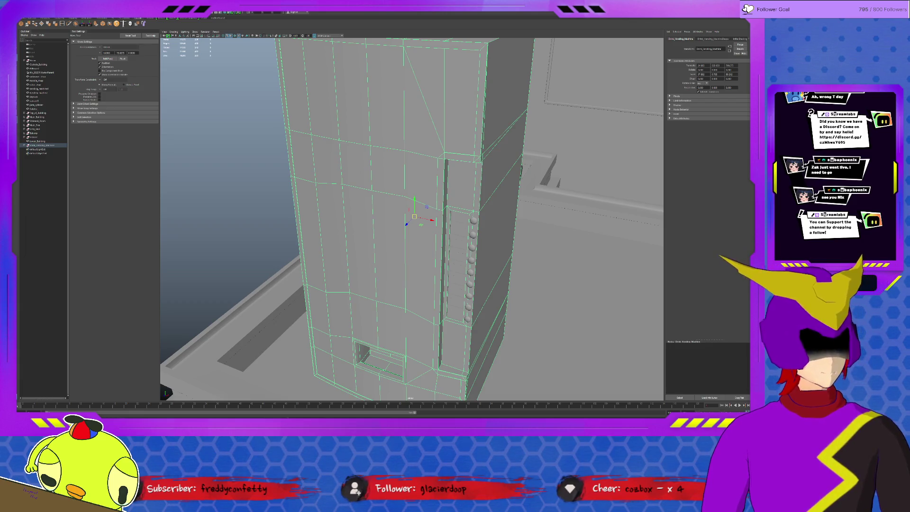
Extrude a side face of the machine and scale it into a small, flattened face.
left_click_drag(427, 209, 370, 128, "alt")
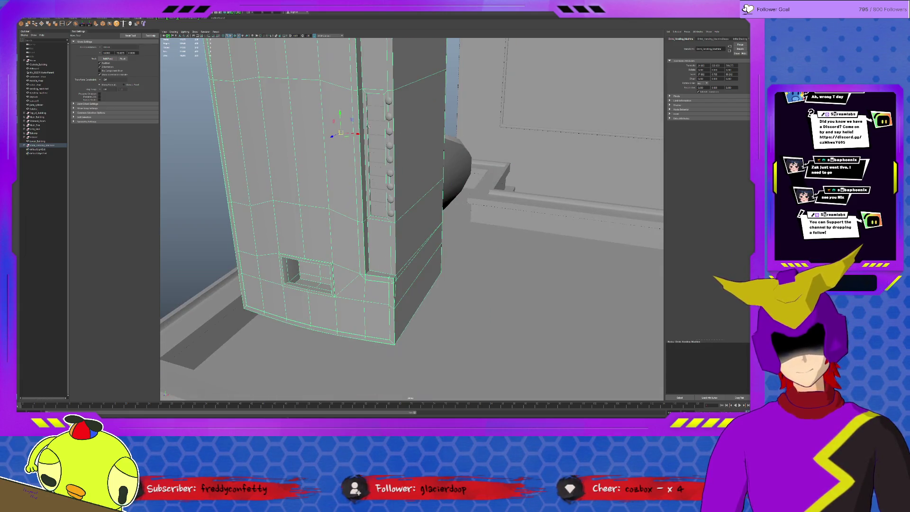
key("F11")
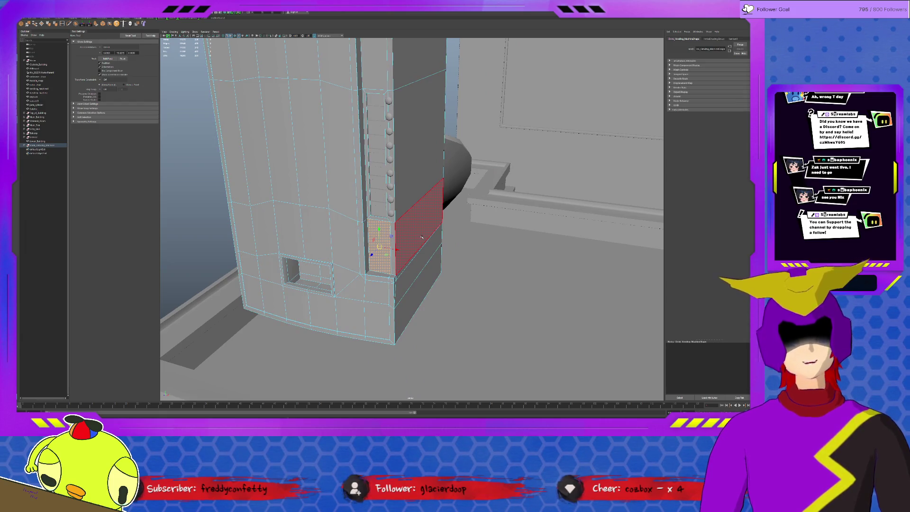
left_click(379, 246)
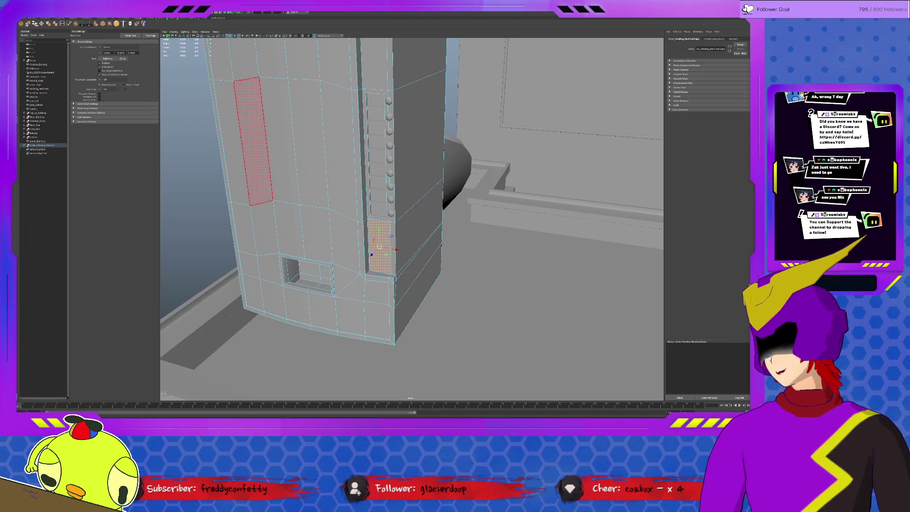
left_click(95, 24)
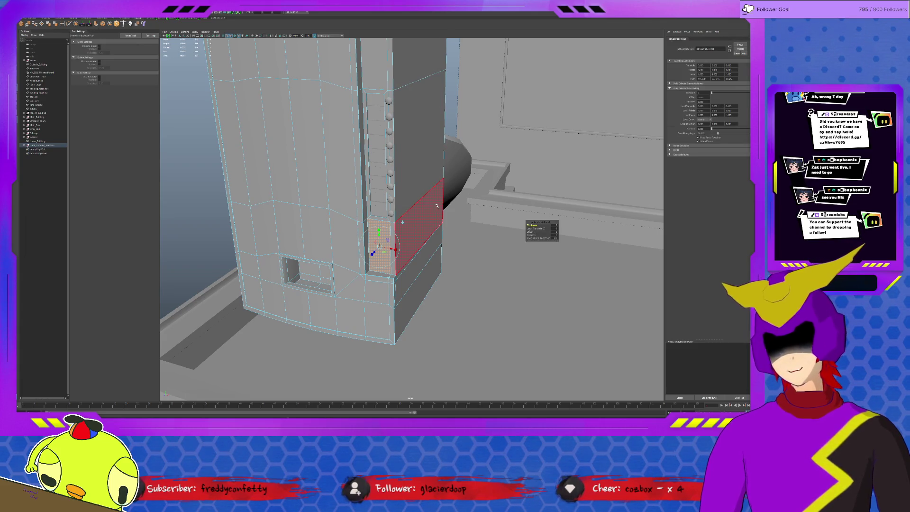
key("r")
left_click_drag(362, 274, 345, 291)
left_click_drag(362, 258, 362, 263)
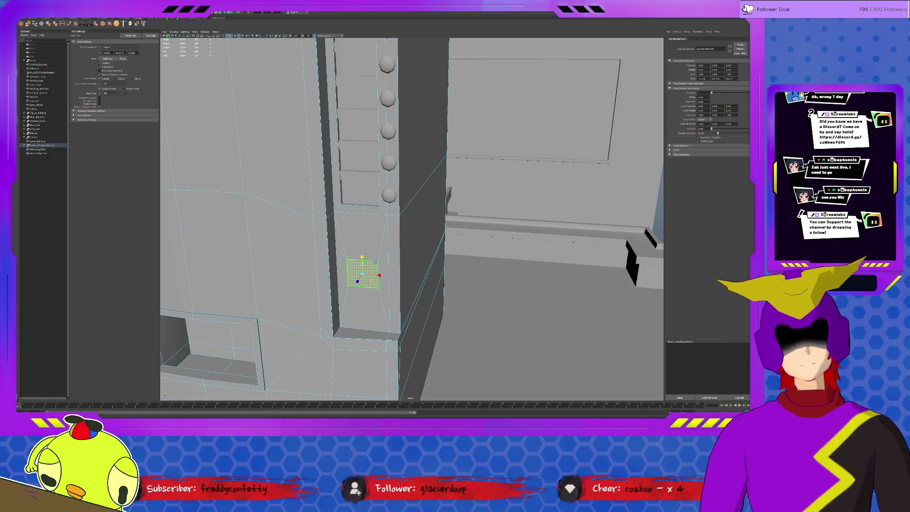
key("w")
mouse_move(381, 276)
left_mouse_down()
mouse_move(390, 276)
mouse_move(380, 276)
left_mouse_up()
key("r")
key("w")
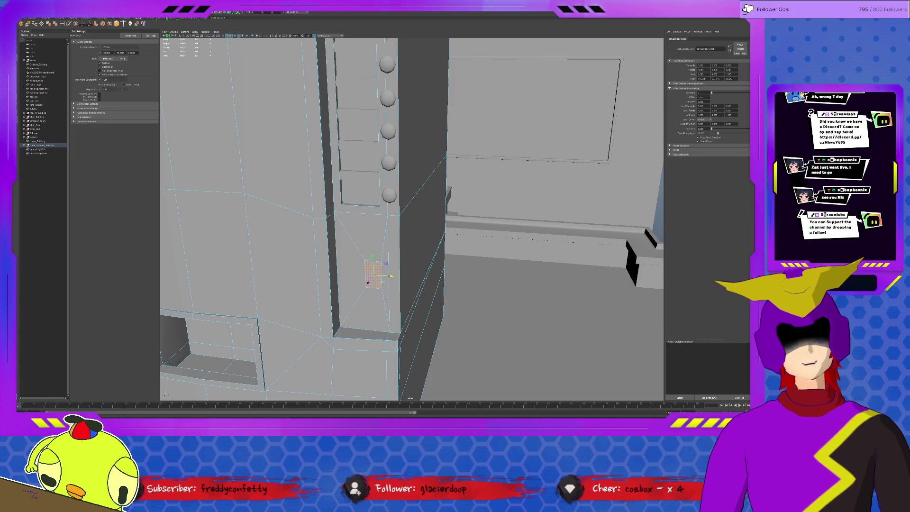
key("r")
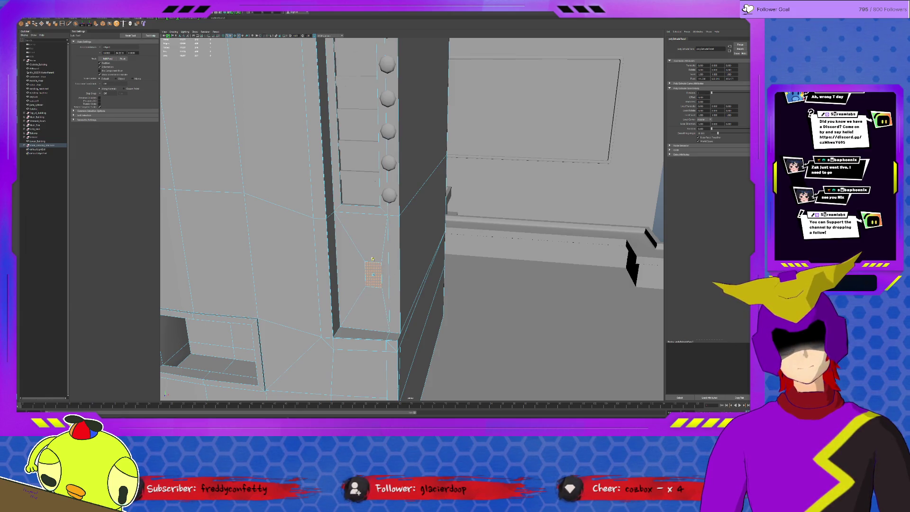
Extrude the small face again and push it inward to form a coin-slot recess.
left_click_drag(367, 278, 378, 257, "alt")
scroll(377, 257, "up", 3)
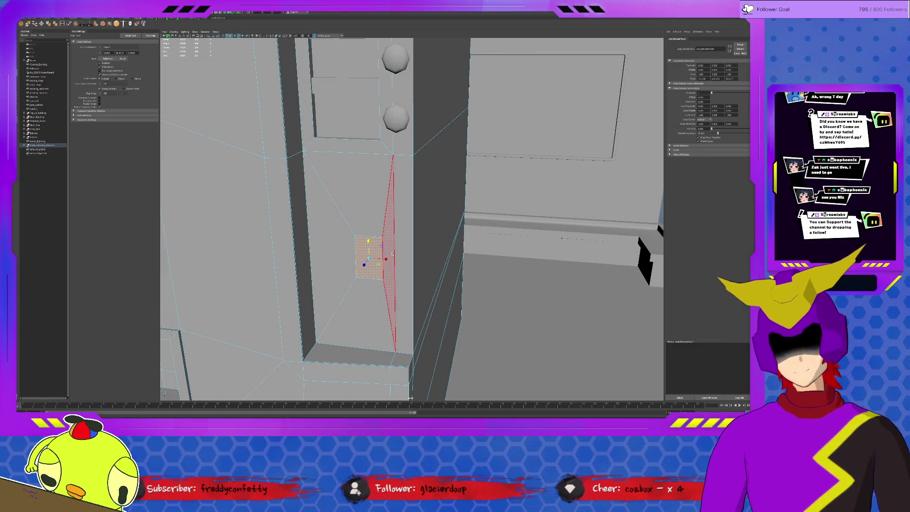
key("ctrl+e")
left_click_drag(367, 260, 365, 263)
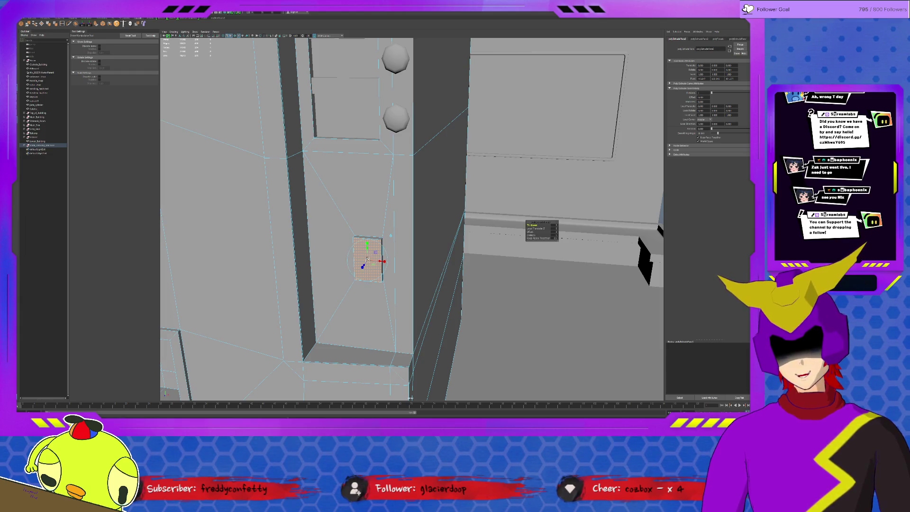
key("r")
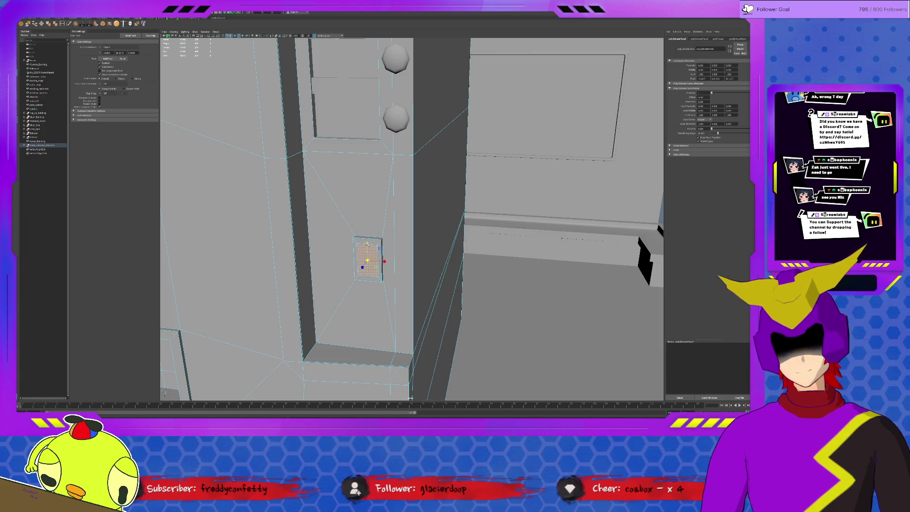
key("w")
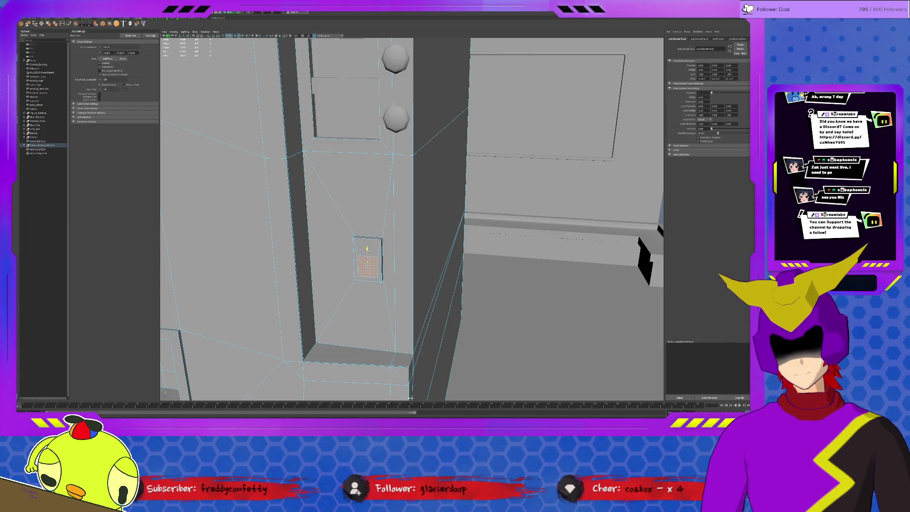
key("ctrl+z")
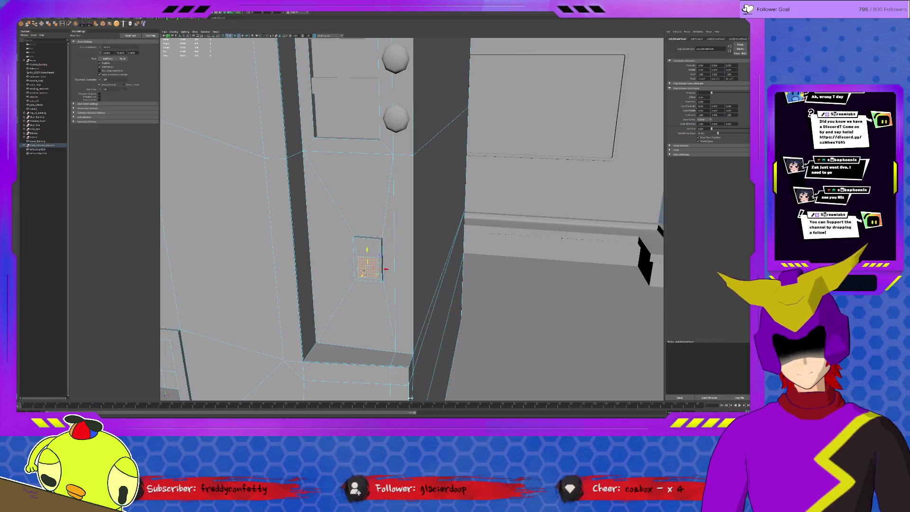
mouse_move(369, 269)
left_mouse_down("alt")
mouse_move(393, 260)
mouse_move(315, 243)
mouse_move(376, 264)
left_mouse_up("alt")
left_click_drag(254, 268, 236, 262)
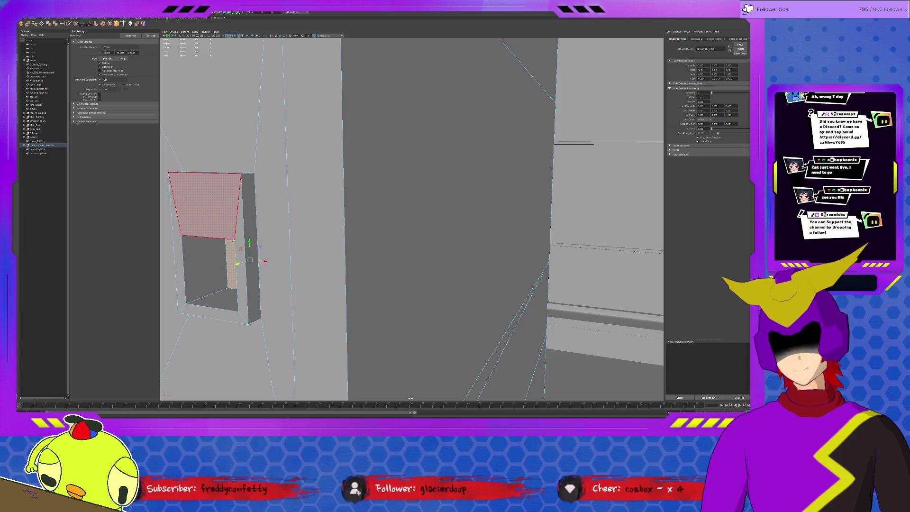
key("F8")
key("f")
left_click_drag(354, 260, 360, 219, "alt")
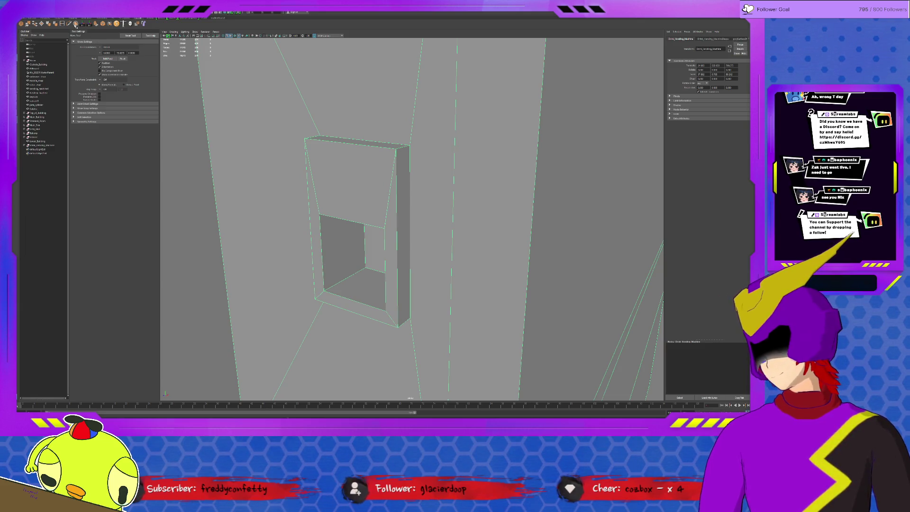
left_click(66, 24)
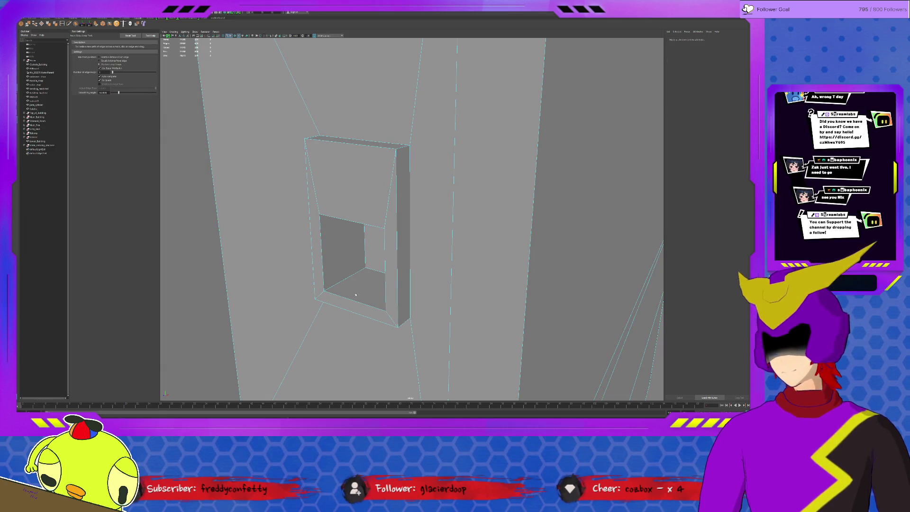
left_click(349, 277)
key("w")
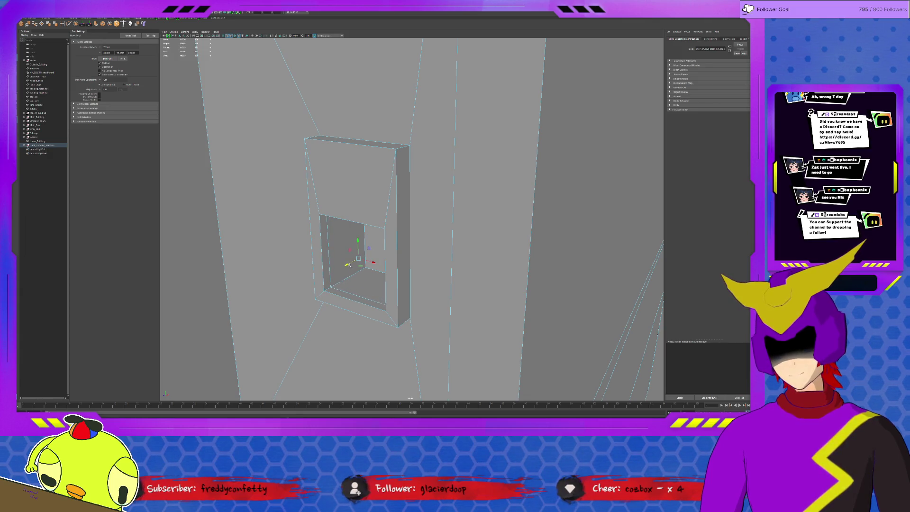
key("F11")
left_click(372, 282)
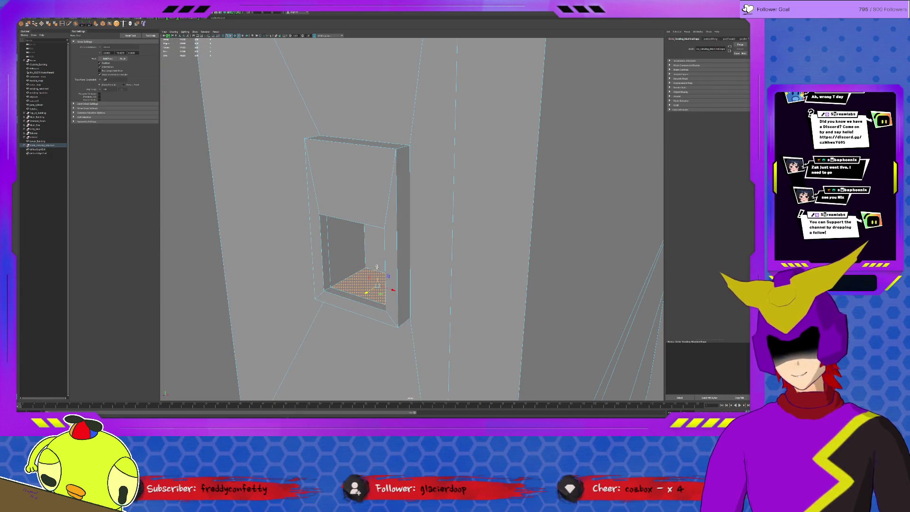
key("q")
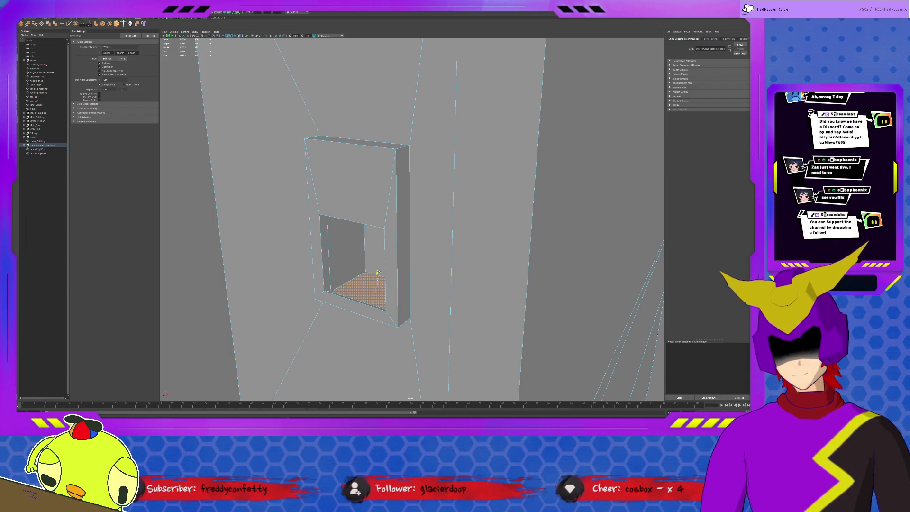
key("F8")
left_click_drag(378, 271, 647, 255, "alt")
mouse_move(450, 251)
left_mouse_down("alt")
mouse_move(207, 147)
mouse_move(437, 249)
left_mouse_up("alt")
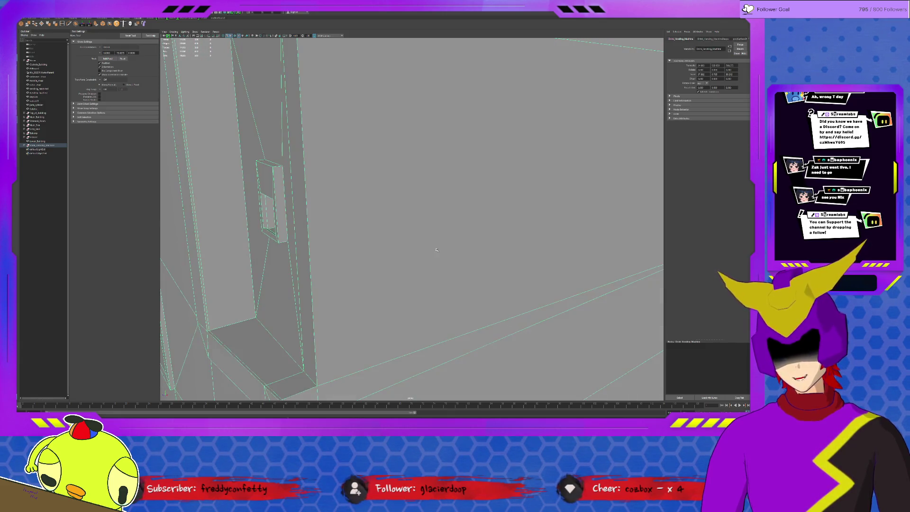
mouse_move(325, 237)
left_mouse_down("alt")
mouse_move(360, 222)
mouse_move(388, 246)
mouse_move(331, 240)
mouse_move(300, 288)
mouse_move(360, 276)
left_mouse_up("alt")
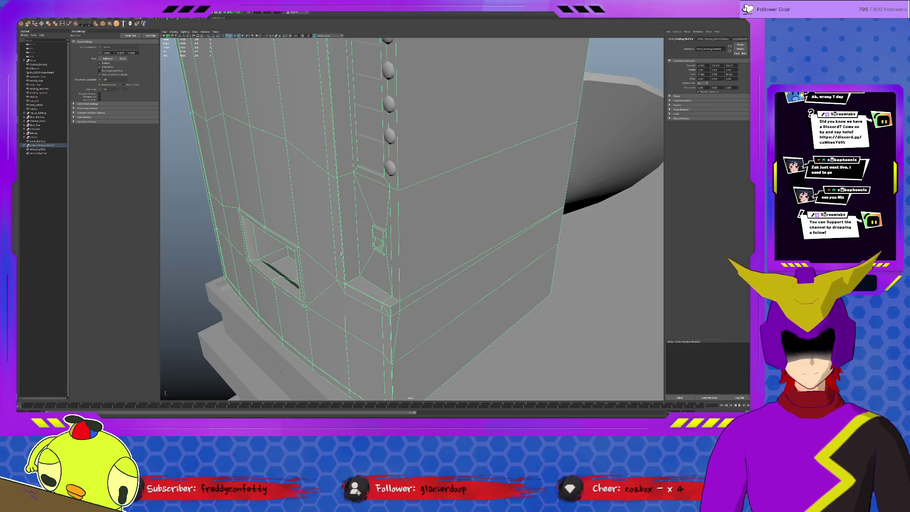
right_click_drag(342, 255, 342, 235)
left_click(341, 236)
scroll(340, 237, "down", 3)
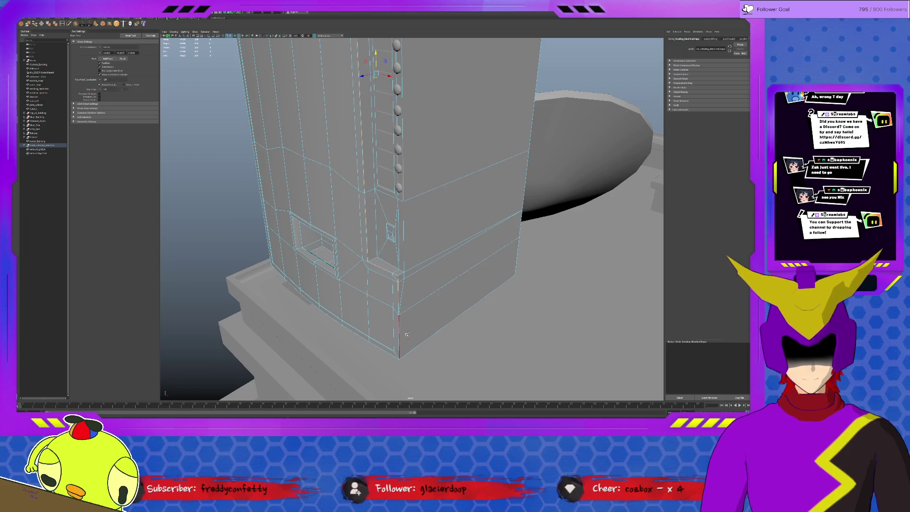
scroll(426, 322, "up", 5)
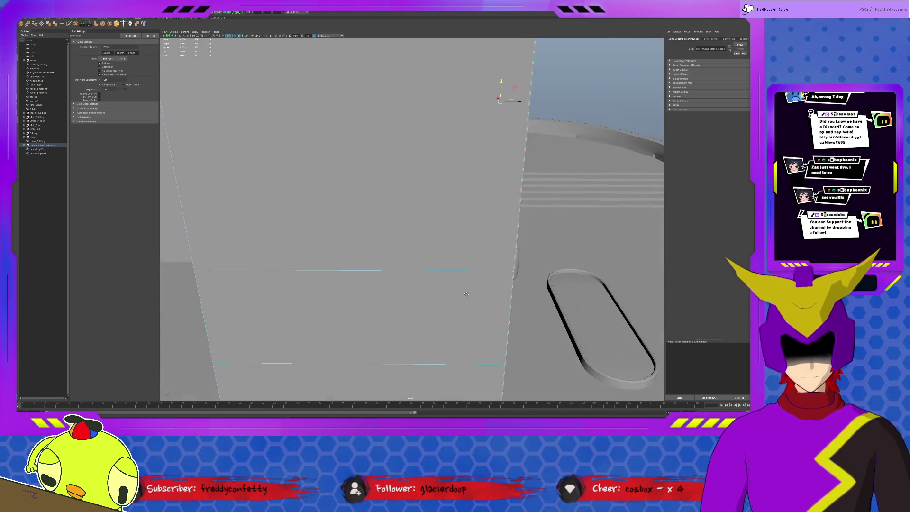
scroll(466, 294, "down", 5)
scroll(462, 297, "up", 2)
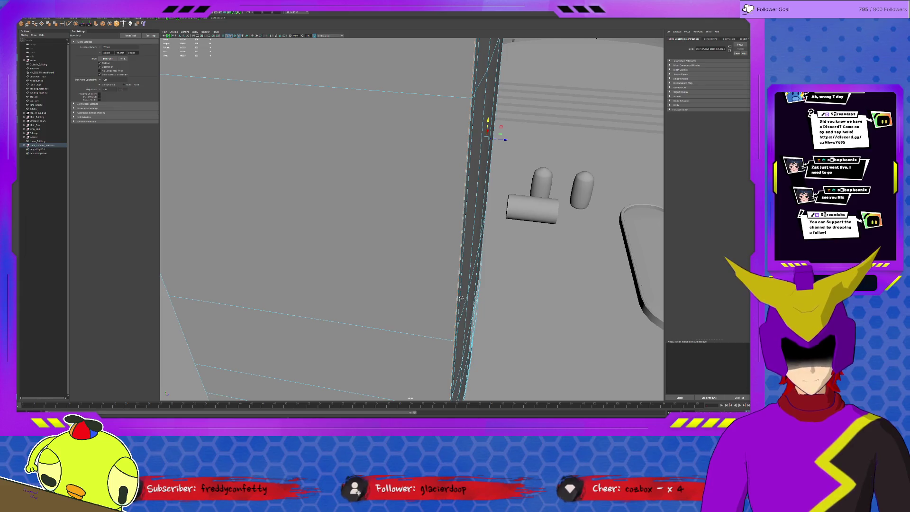
scroll(450, 298, "down", 5)
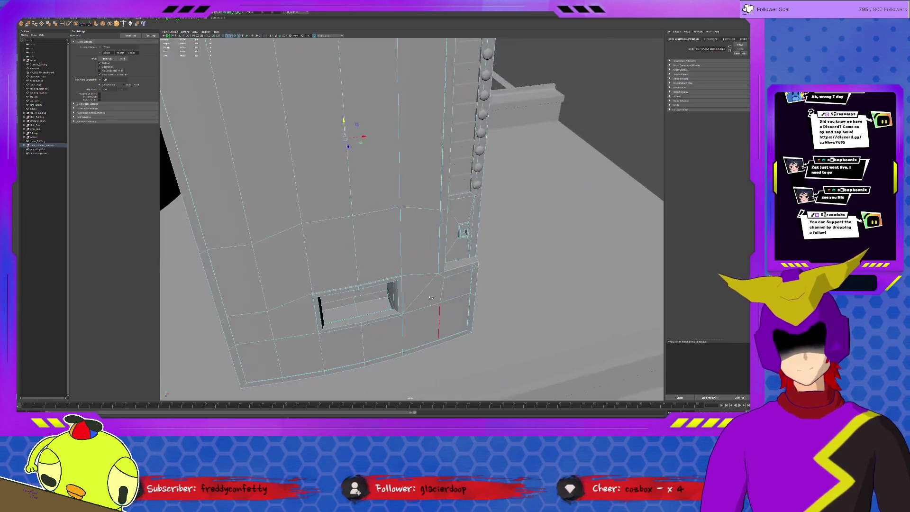
mouse_move(430, 298)
left_mouse_down("alt")
mouse_move(454, 293)
mouse_move(385, 284)
mouse_move(375, 296)
left_mouse_up("alt")
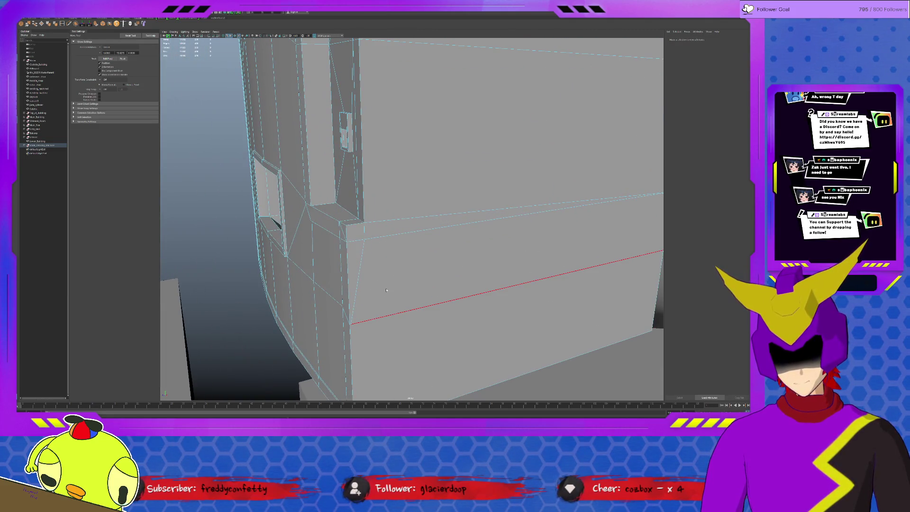
Select the neighbouring corner vertices on the box's top edge and merge them into one.
left_click(350, 325)
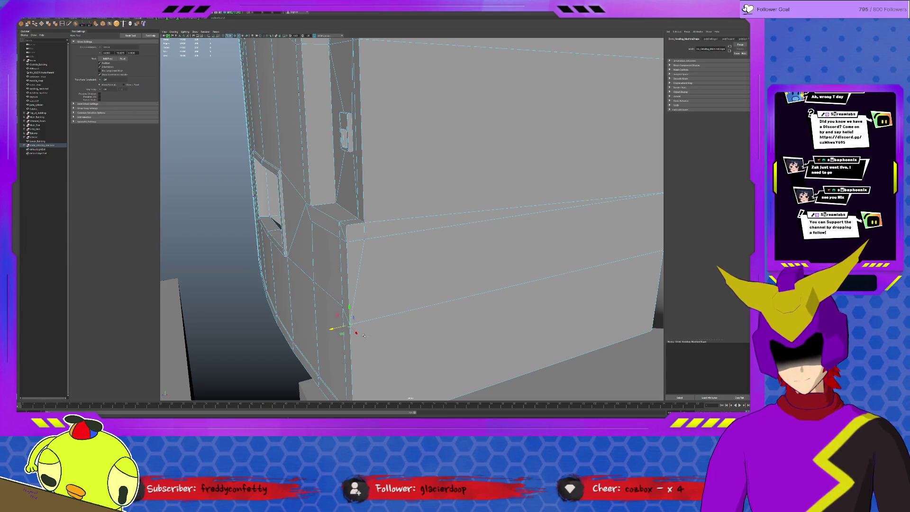
left_click(27, 24)
mouse_move(417, 251)
left_mouse_down("alt")
mouse_move(441, 237)
mouse_move(437, 265)
left_mouse_up("alt")
left_click(434, 117)
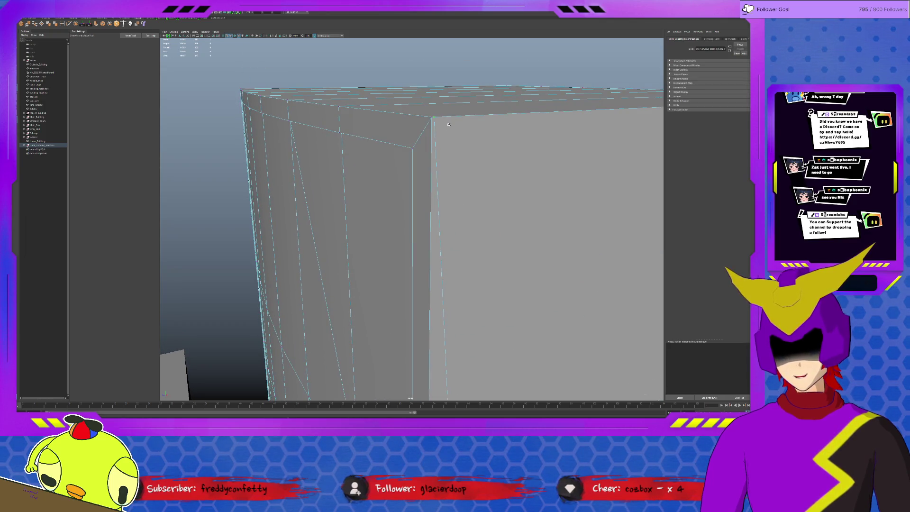
key("w")
left_click(424, 117)
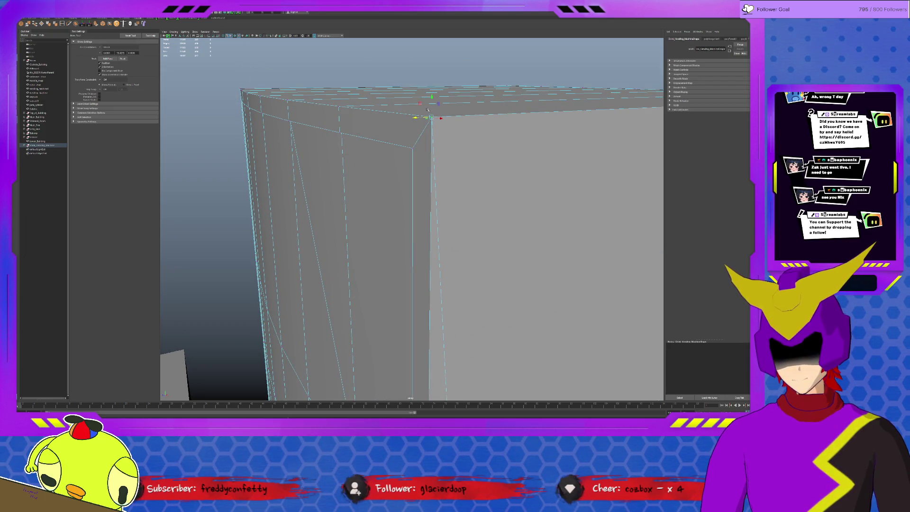
left_click(28, 24)
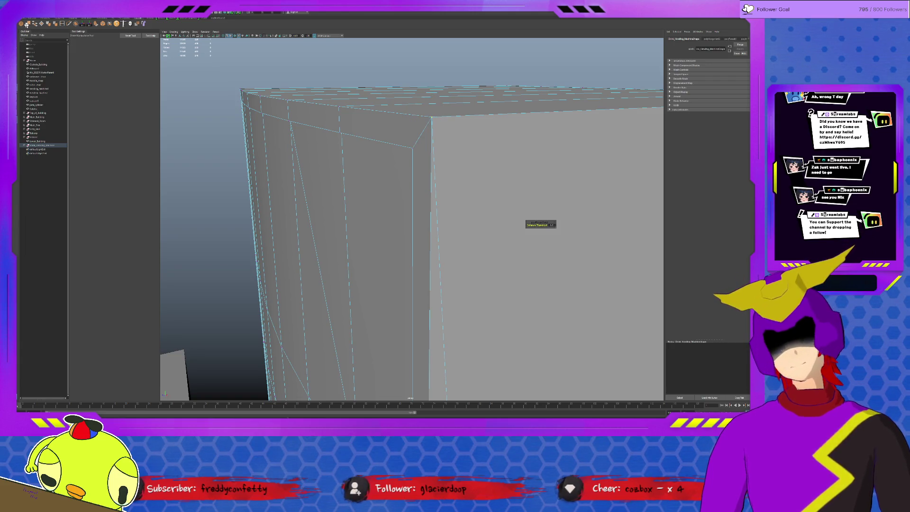
Deselect the mesh and select the vending machine body in the building view.
key("q")
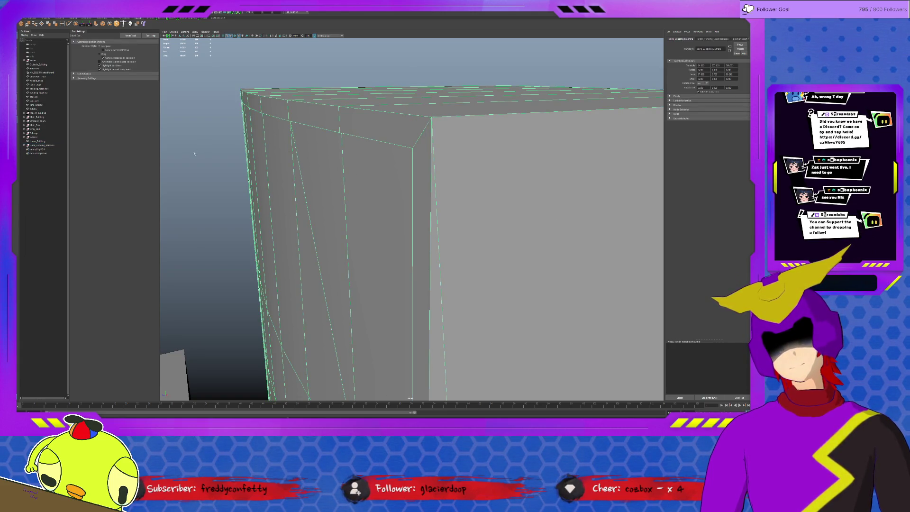
left_click(447, 166)
scroll(432, 238, "down", 5)
mouse_move(433, 238)
left_mouse_down("alt")
mouse_move(444, 238)
mouse_move(424, 204)
left_mouse_up("alt")
left_click(422, 200)
scroll(422, 201, "up", 5)
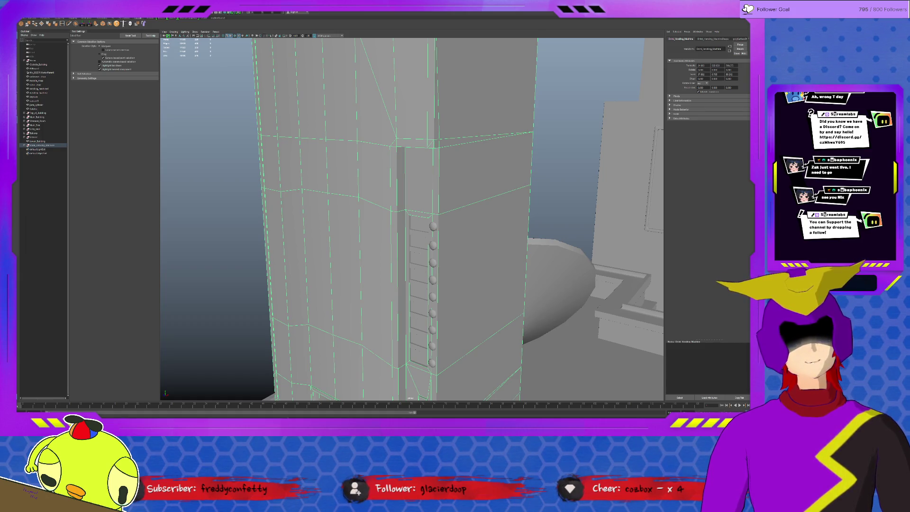
scroll(412, 218, "up", 5)
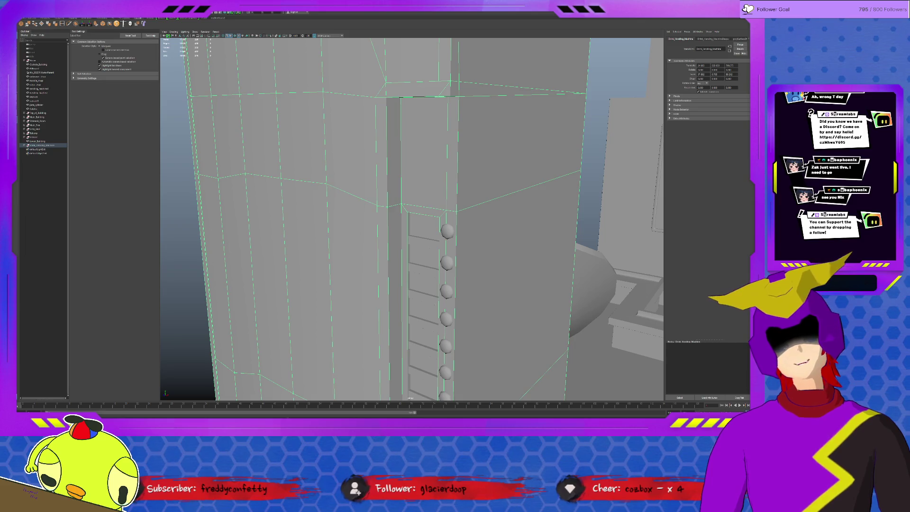
Create a polygon cube from the Poly Modeling shelf and frame it in view.
left_click(61, 19)
left_click(28, 23)
mouse_move(475, 282)
left_mouse_down("alt")
mouse_move(520, 337)
mouse_move(479, 278)
mouse_move(421, 231)
left_mouse_up("alt")
key("w")
key("f")
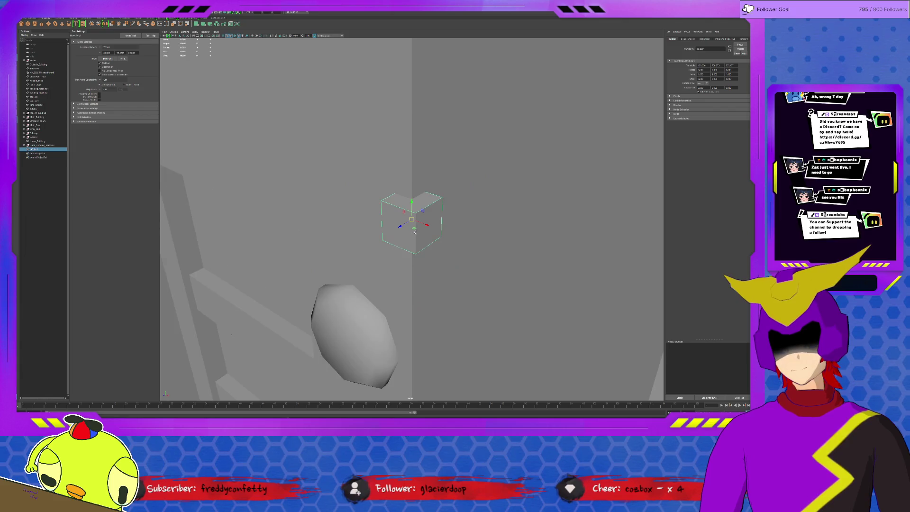
Move the new cube up-left, scale it into a thin slab, and slide it onto the door face.
mouse_move(422, 211)
left_mouse_down()
mouse_move(345, 174)
mouse_move(330, 100)
mouse_move(297, 109)
left_mouse_up()
key("f")
scroll(369, 145, "down", 5)
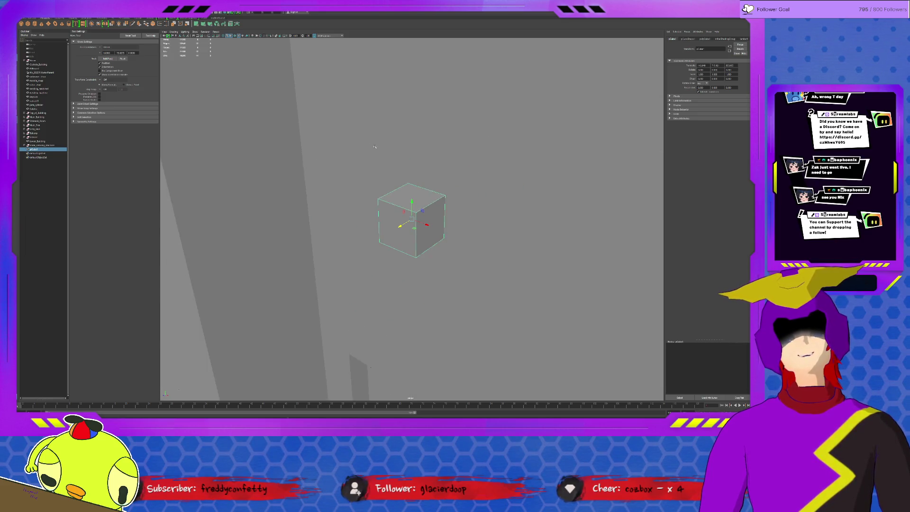
key("r")
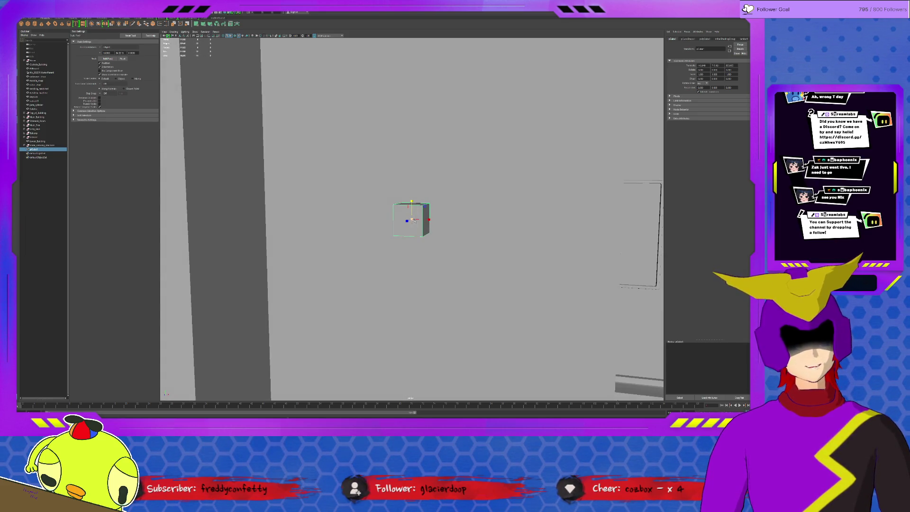
left_click_drag(414, 220, 408, 111)
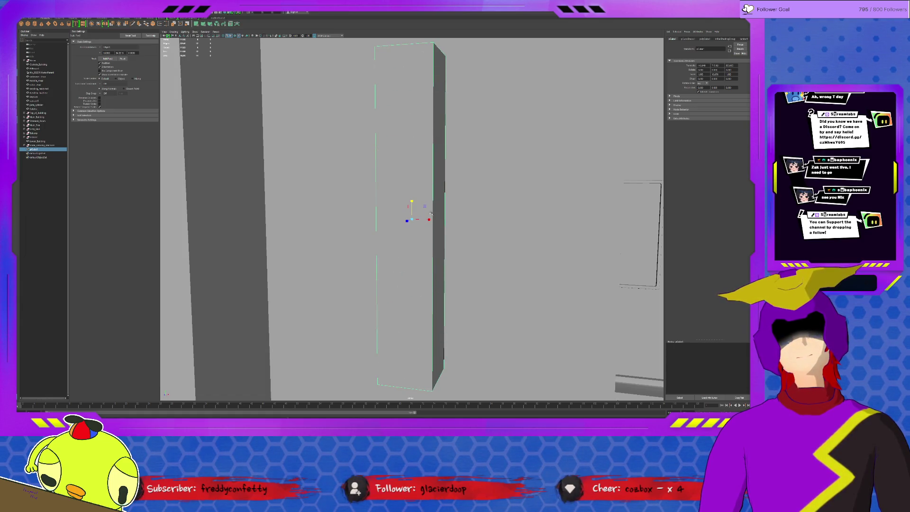
mouse_move(430, 219)
left_mouse_down("alt")
mouse_move(435, 232)
mouse_move(403, 211)
left_mouse_up("alt")
left_click(412, 202)
key("w")
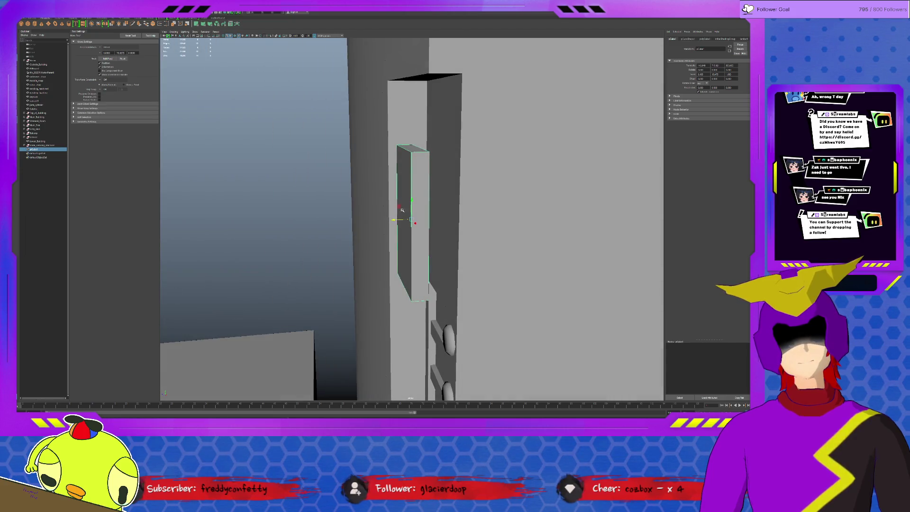
middle_click_drag(399, 207, 422, 184)
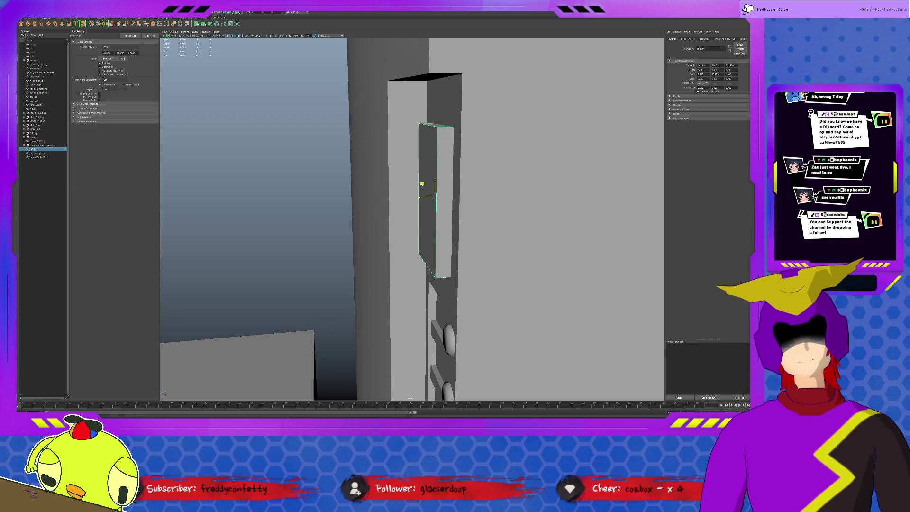
mouse_move(422, 184)
left_mouse_down("alt")
mouse_move(484, 203)
mouse_move(474, 209)
left_mouse_up("alt")
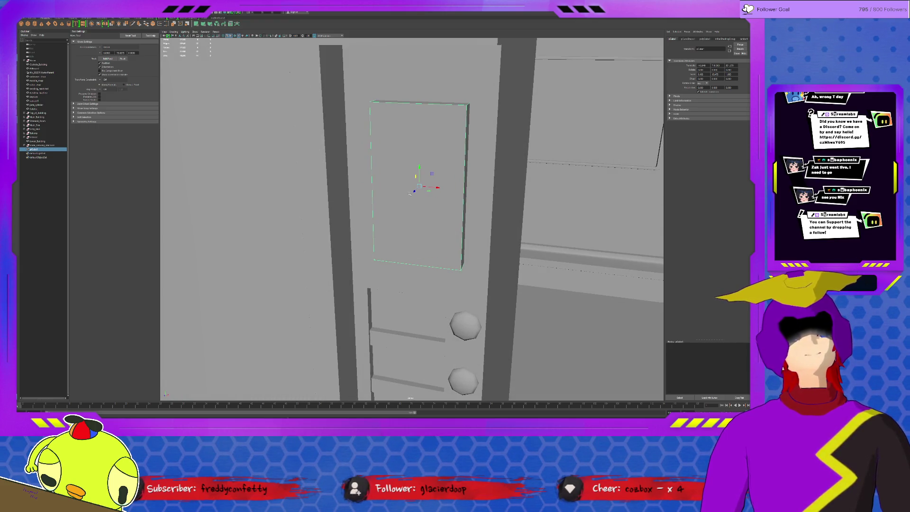
Insert a horizontal edge loop across the thin door panel, splitting it into two sections.
left_click(271, 133)
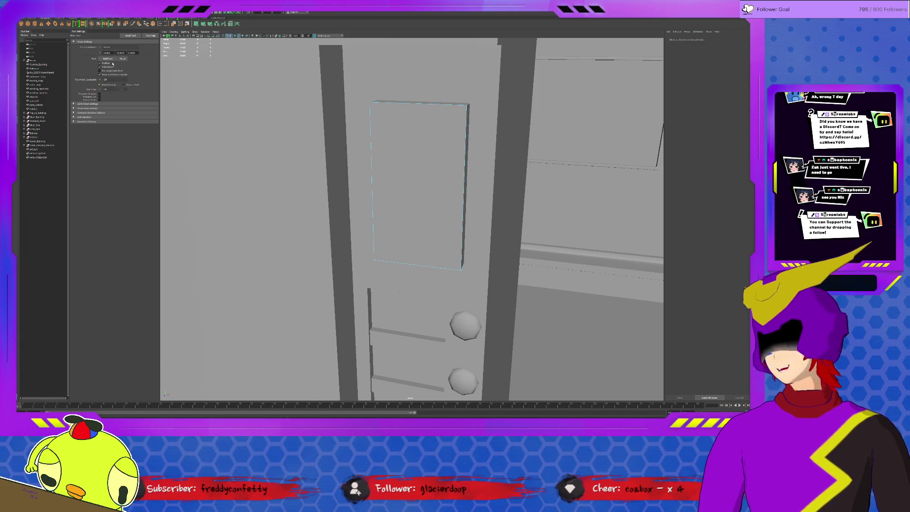
left_click(139, 18)
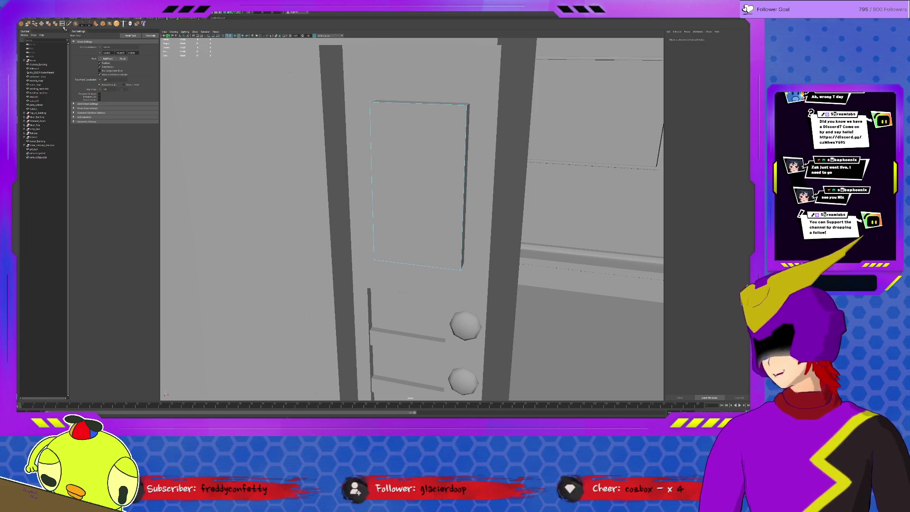
left_click(64, 24)
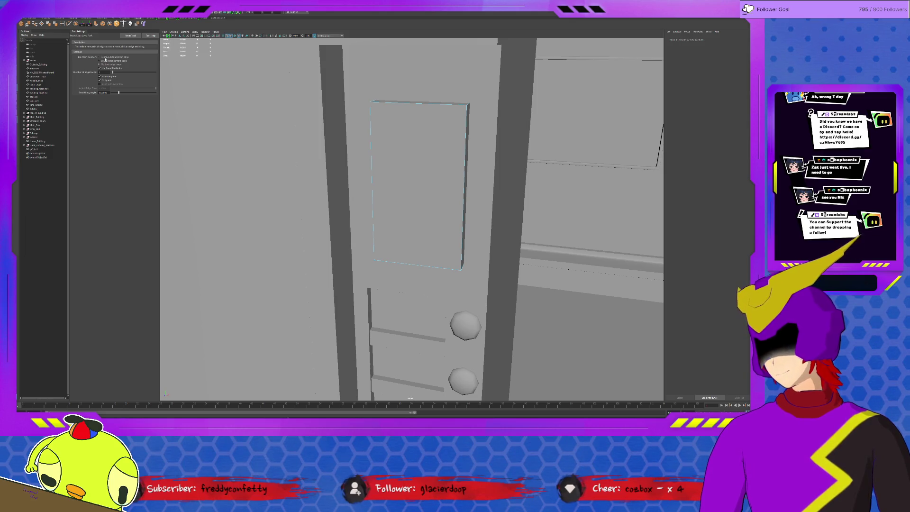
left_click(372, 164)
mouse_move(372, 163)
left_mouse_down("alt")
mouse_move(411, 158)
mouse_move(416, 185)
mouse_move(415, 158)
mouse_move(387, 166)
mouse_move(403, 189)
left_mouse_up("alt")
key("r")
key("w")
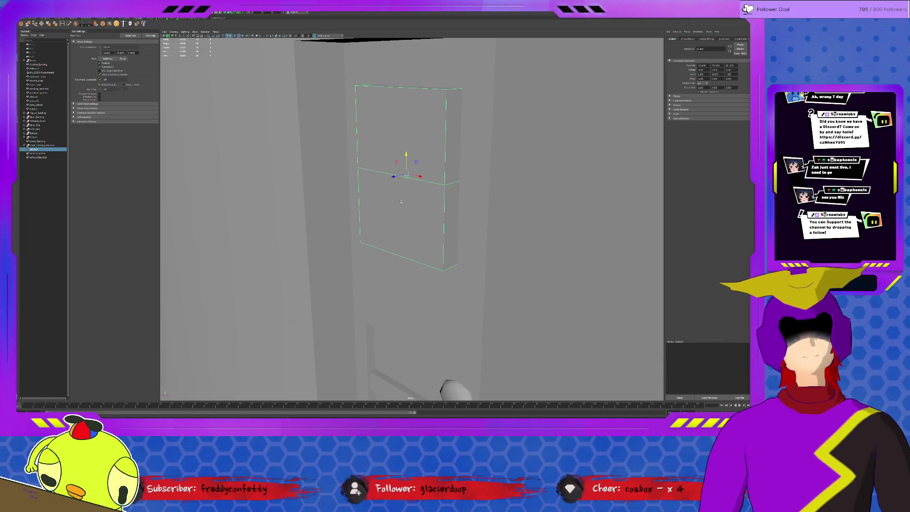
Extrude the panel's upper and lower front faces with an inset, then push them back.
key("F11")
left_click(400, 128)
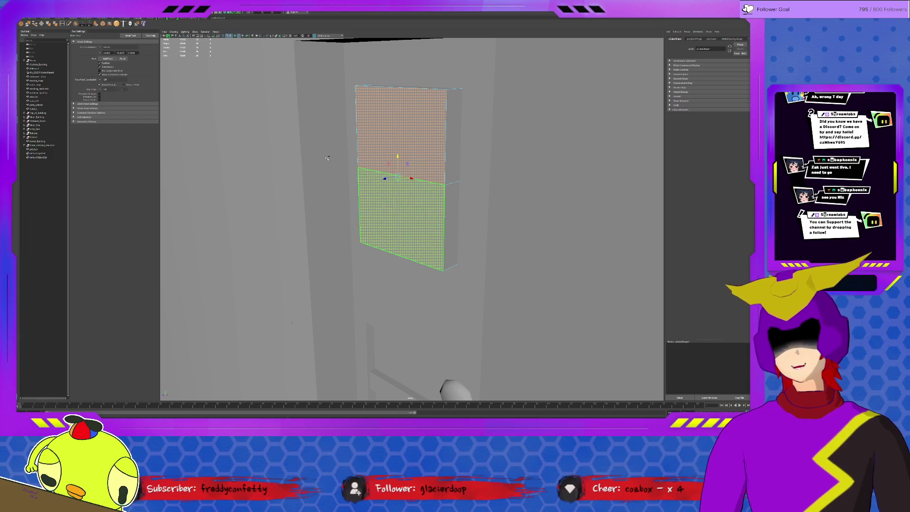
left_click(401, 218, "shift")
key("ctrl+e")
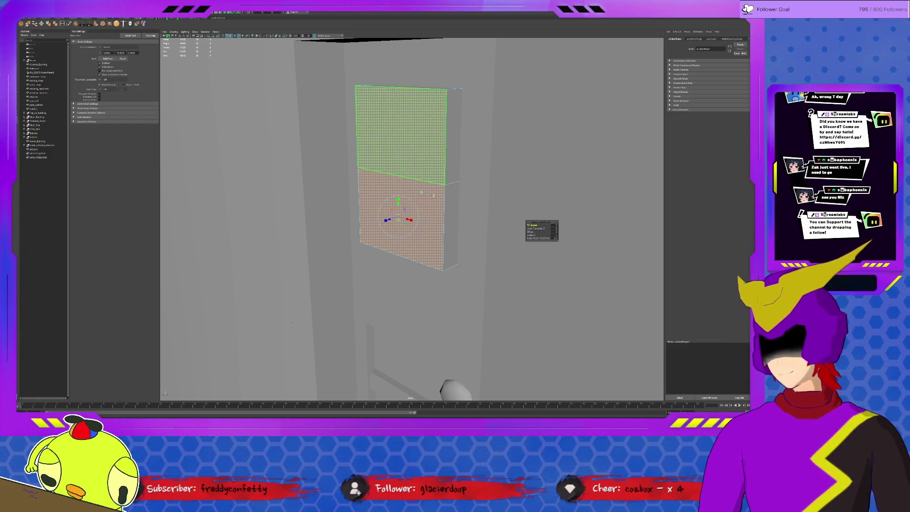
left_click_drag(531, 231, 534, 233)
key("ctrl+e")
left_click_drag(387, 216, 393, 215)
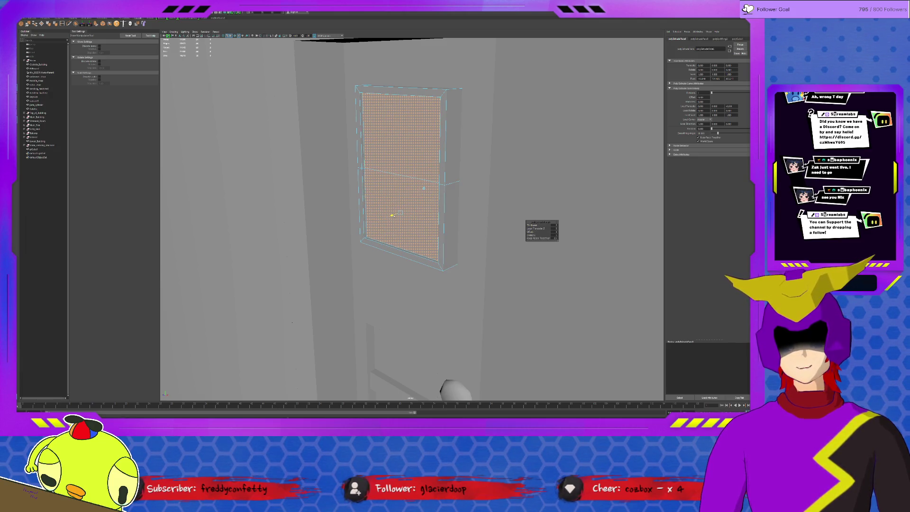
Extrude the lower face twice, insetting it further to leave a narrow border.
left_click(411, 208)
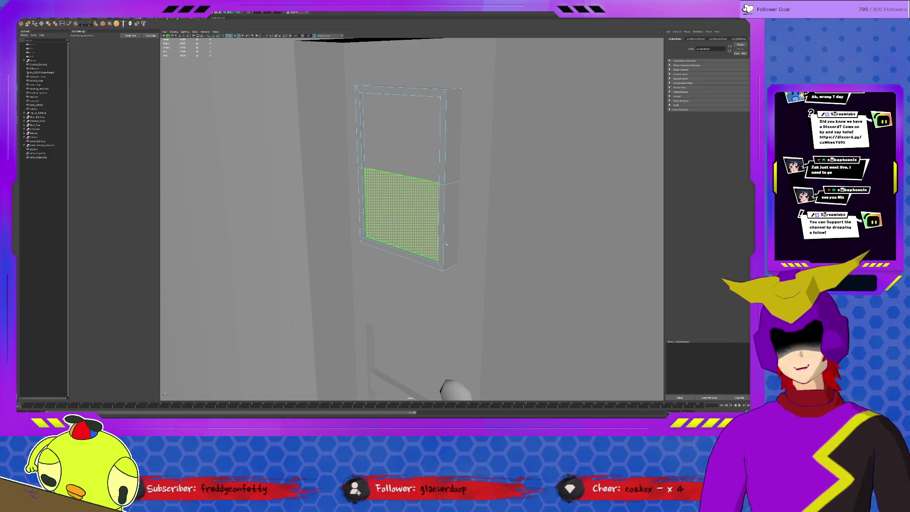
key("ctrl+e")
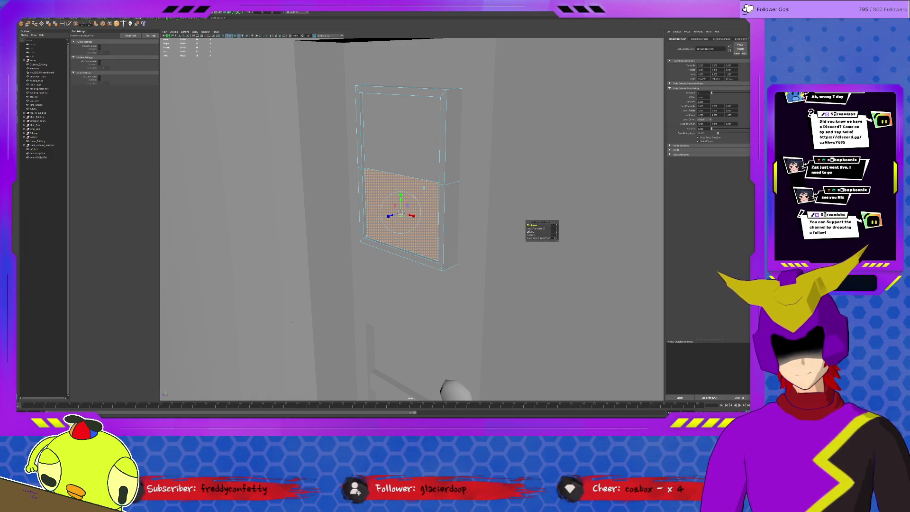
middle_click_drag(535, 232, 544, 232)
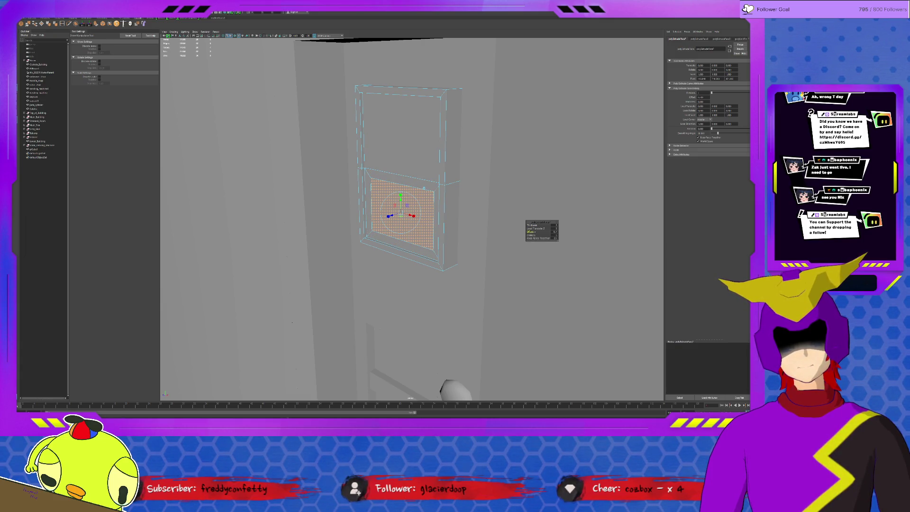
key("ctrl+e")
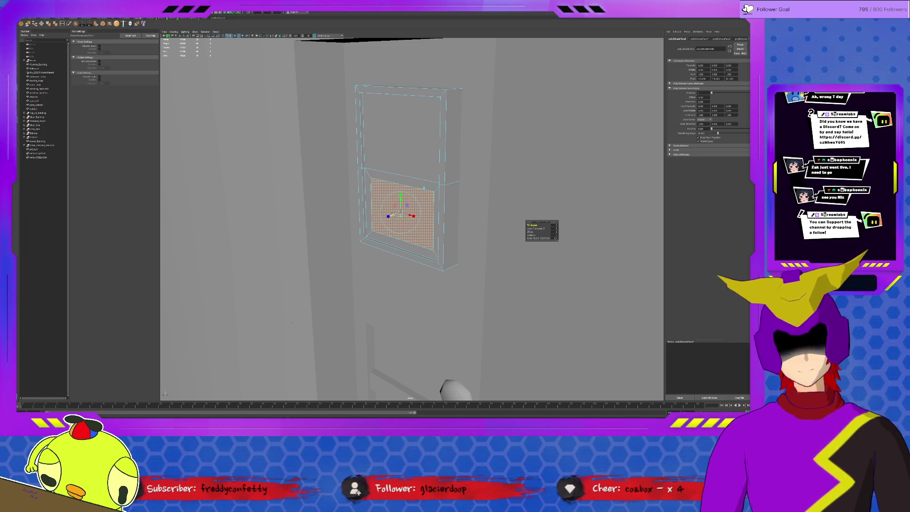
middle_click_drag(545, 232, 559, 232)
left_click(390, 215)
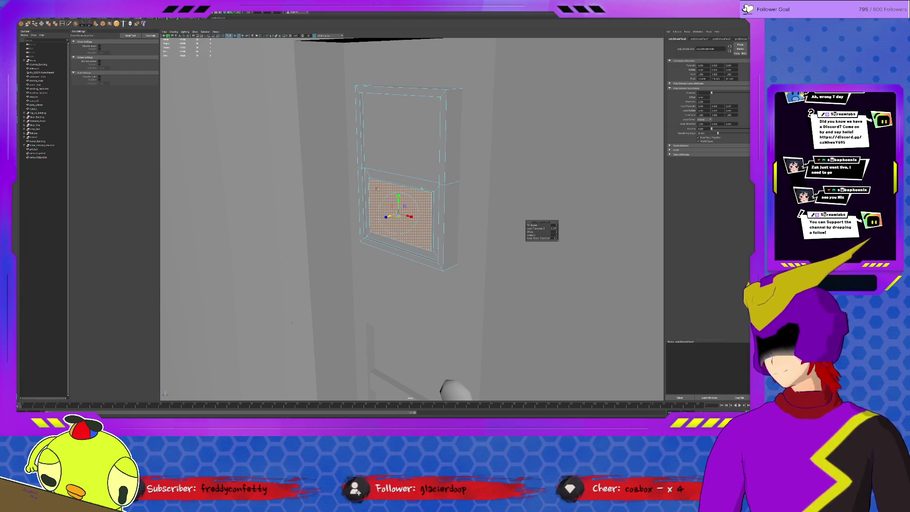
right_click_drag(334, 167, 322, 189, "shift")
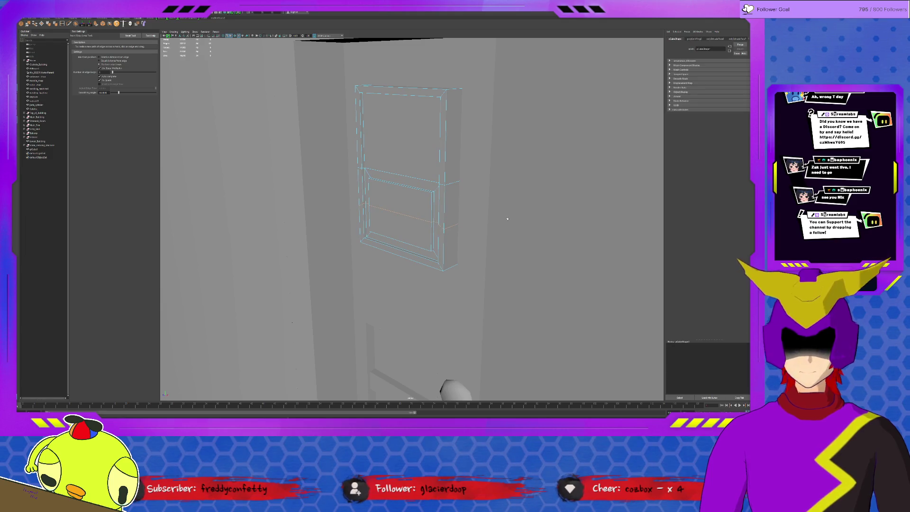
Inset the lower panel face, extrude it again and push it in as a vent slot, then raise it.
key("q")
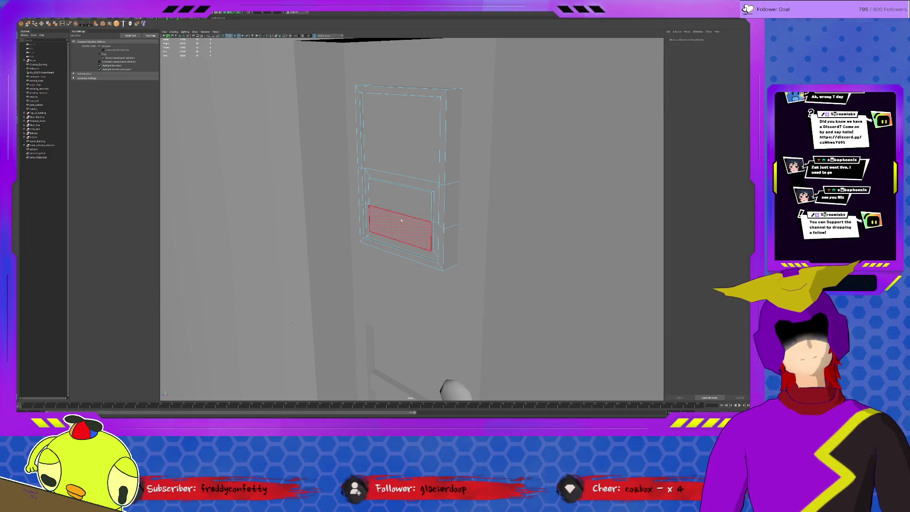
right_click_drag(402, 218, 434, 192, "shift")
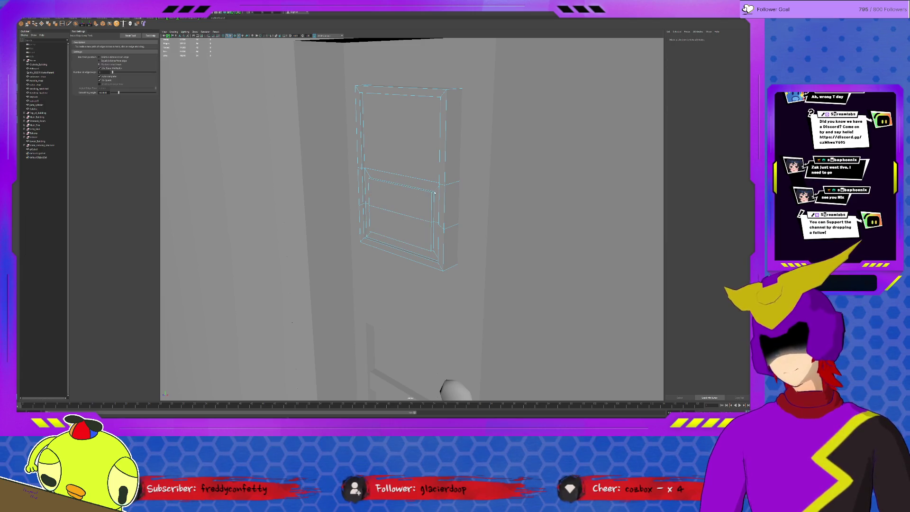
key("q")
left_click(400, 227)
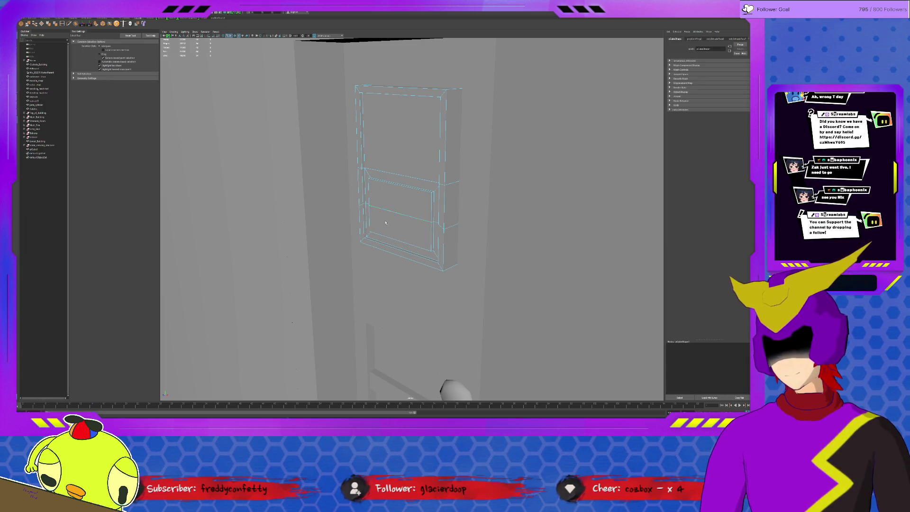
left_click(97, 23)
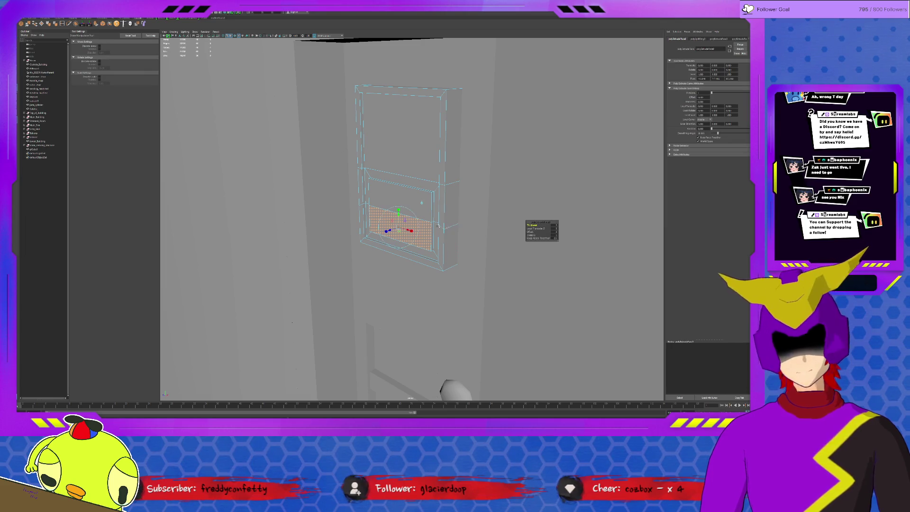
middle_click_drag(493, 236, 523, 237)
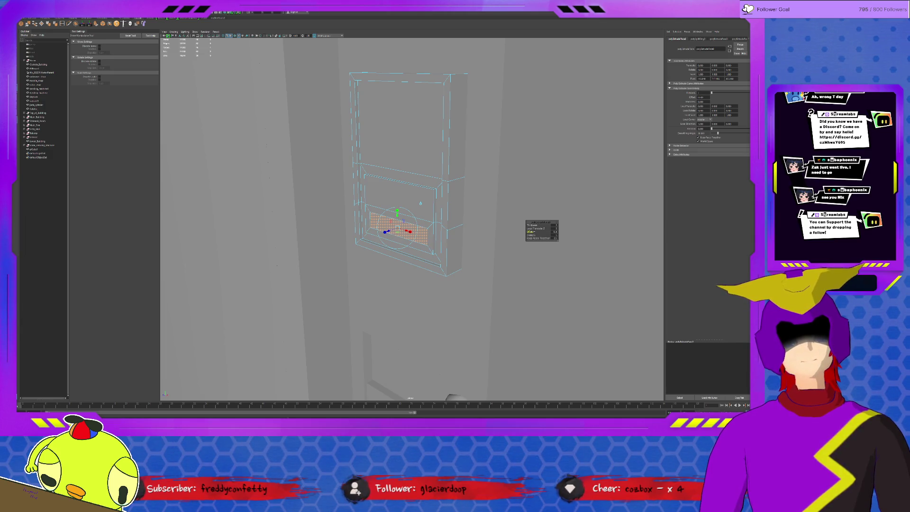
scroll(484, 232, "up", 2)
key("ctrl+e")
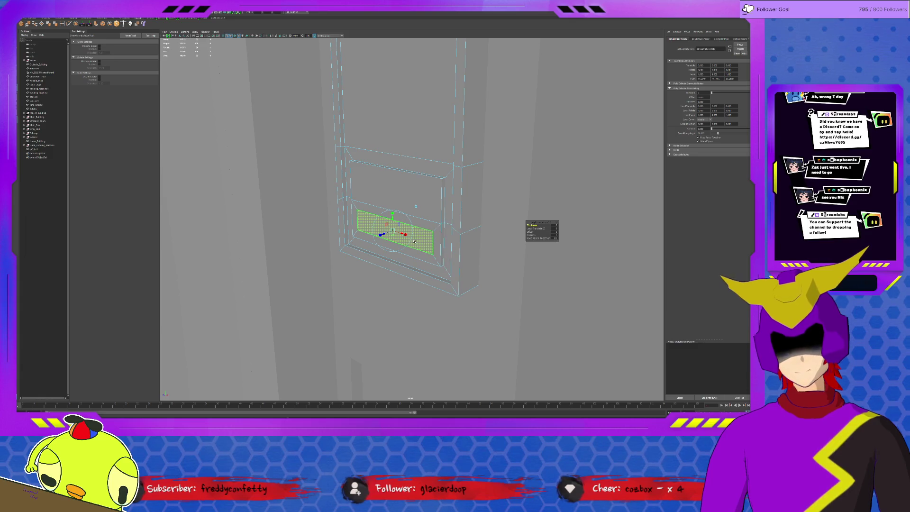
left_click_drag(382, 234, 401, 228)
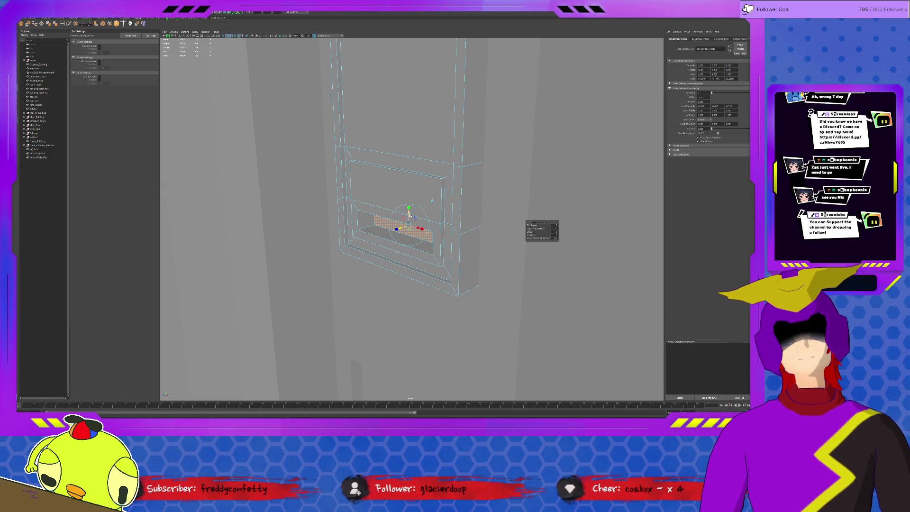
key("w")
mouse_move(409, 206)
left_mouse_down()
mouse_move(408, 233)
mouse_move(447, 211)
mouse_move(381, 183)
left_mouse_up()
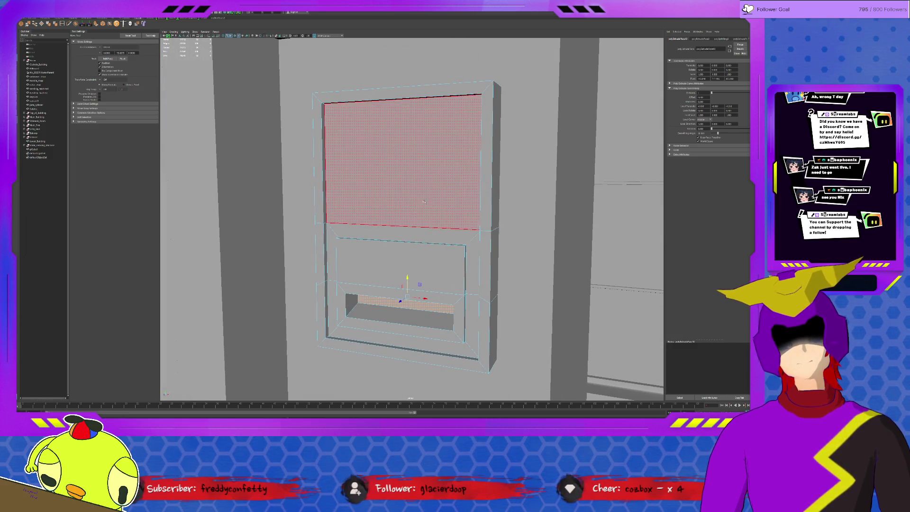
Select the cabinet's large upper face, reframe the cabinet front, and extrude the face.
left_click(381, 183)
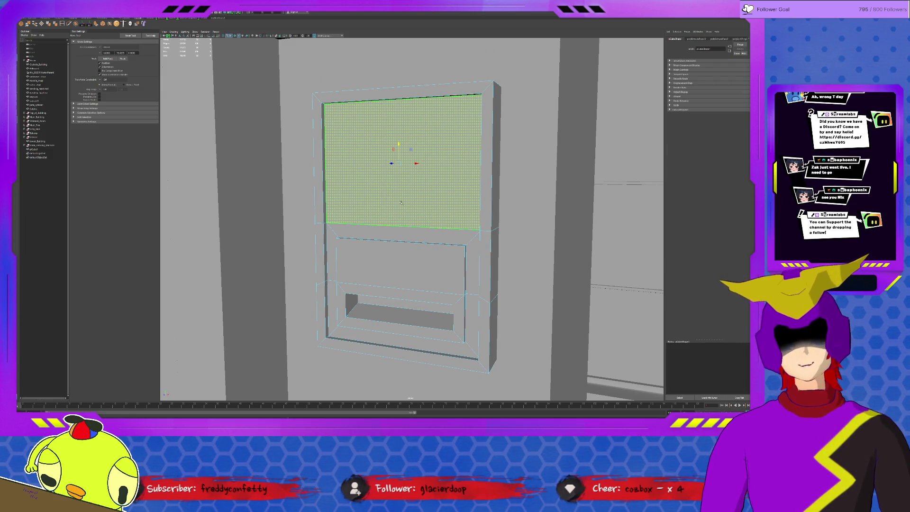
scroll(400, 202, "down", 5)
mouse_move(400, 202)
left_mouse_down("alt")
mouse_move(446, 237)
mouse_move(422, 236)
left_mouse_up("alt")
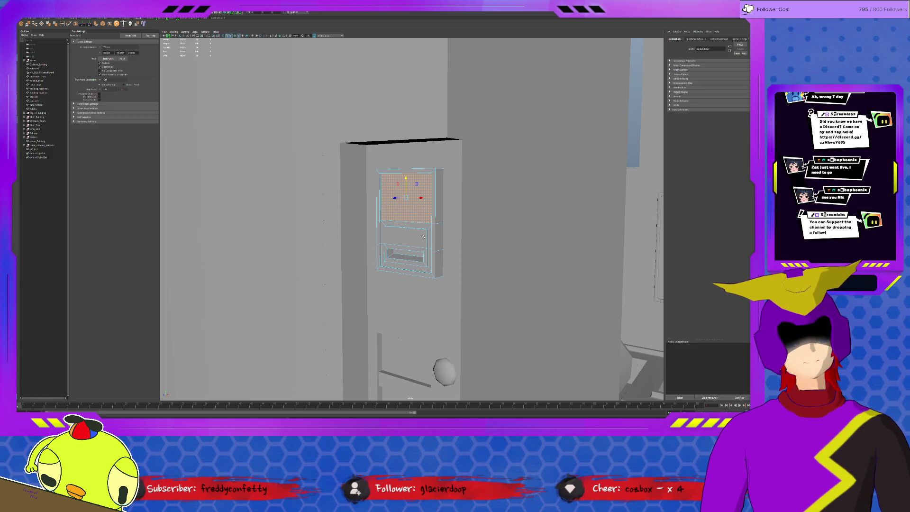
left_click_drag(422, 237, 434, 237, "alt")
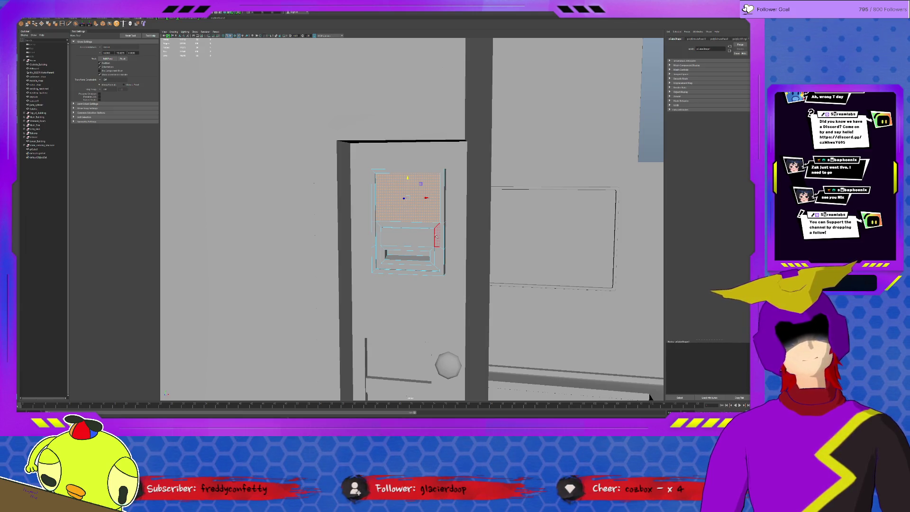
left_click_drag(436, 236, 417, 238, "alt")
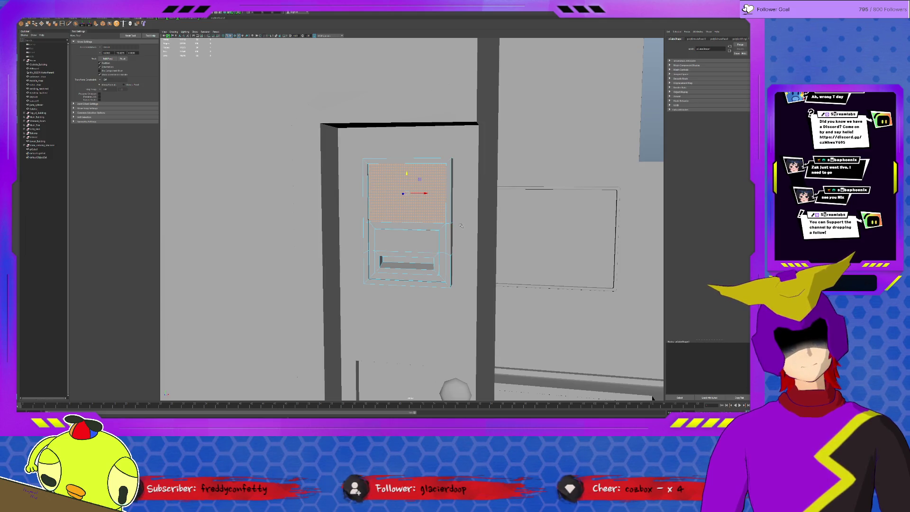
scroll(423, 225, "up", 5)
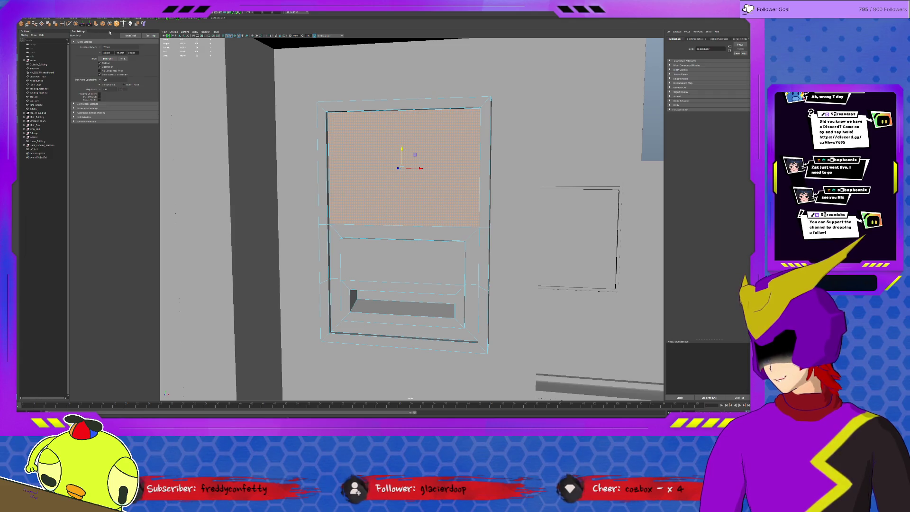
left_click(96, 23)
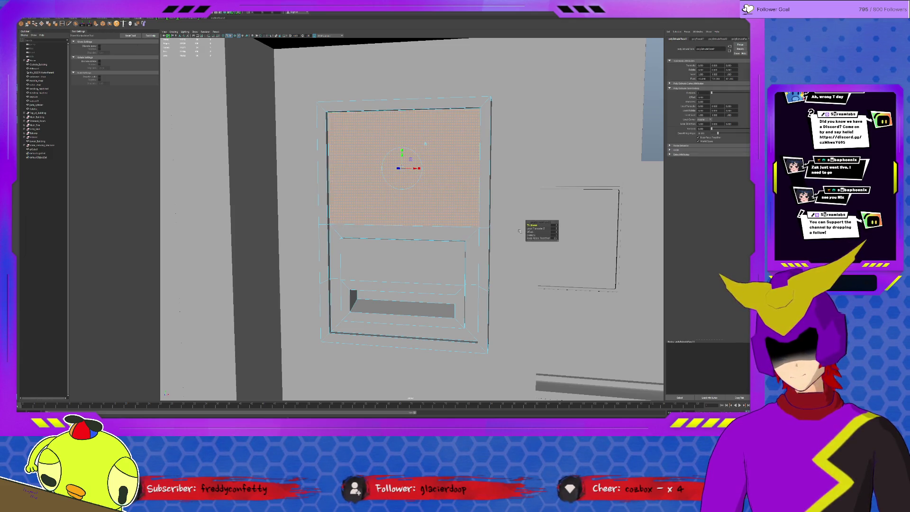
Scale the extruded upper face down into a thin vertical strip on the left.
key("r")
mouse_move(375, 180)
left_mouse_down()
mouse_move(416, 176)
mouse_move(370, 158)
mouse_move(359, 168)
left_mouse_up()
key("w")
key("r")
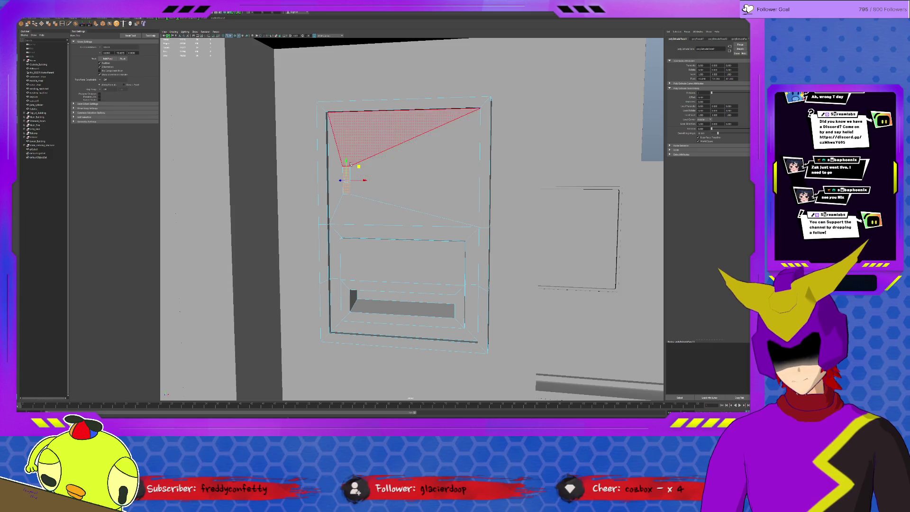
left_click_drag(346, 171, 347, 192)
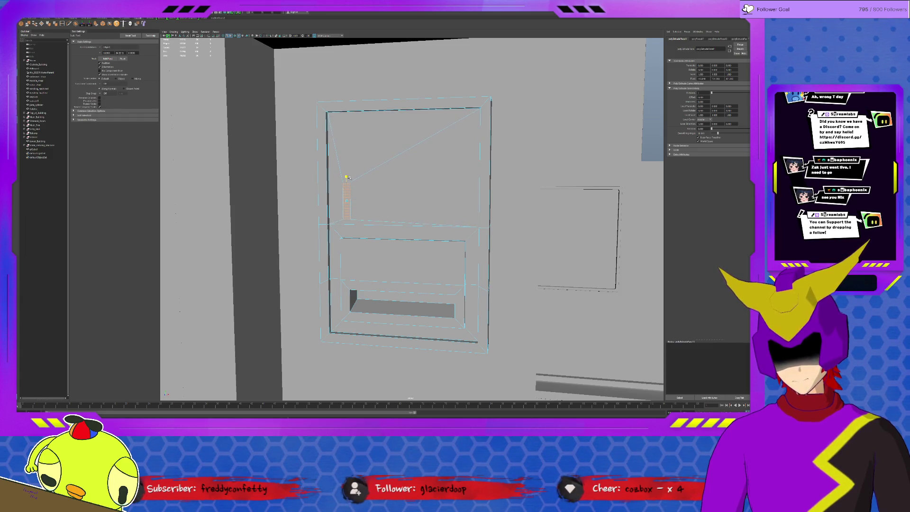
key("w")
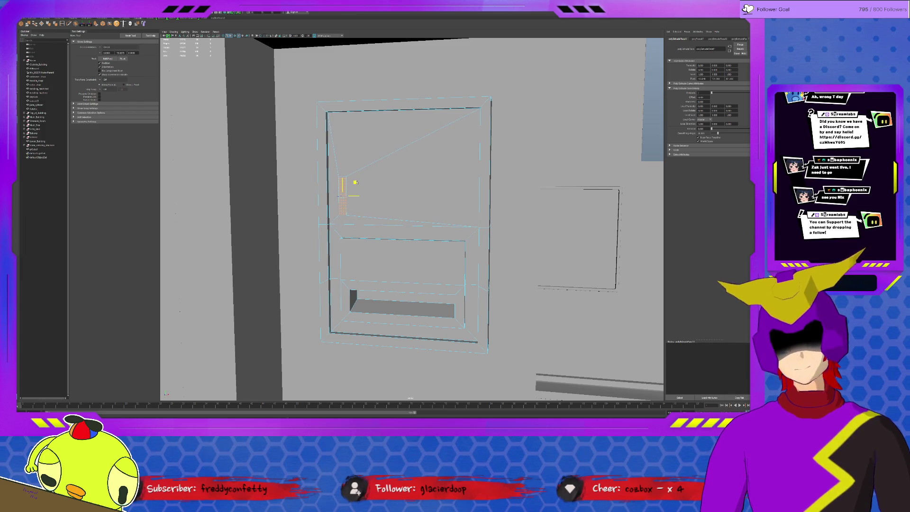
left_click_drag(353, 184, 387, 220, "alt")
scroll(387, 221, "up", 5)
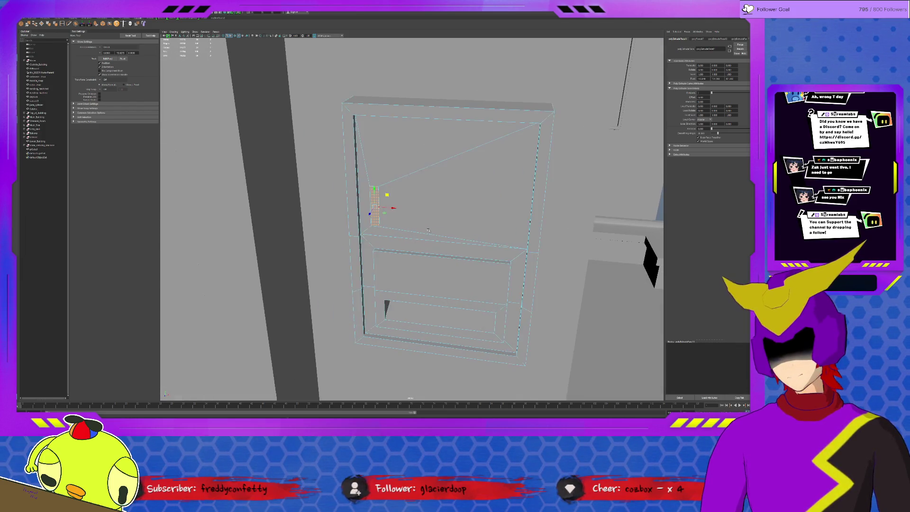
Inset the strip with the extrude offset, push it into the panel, and extrude once more.
key("t")
key("r")
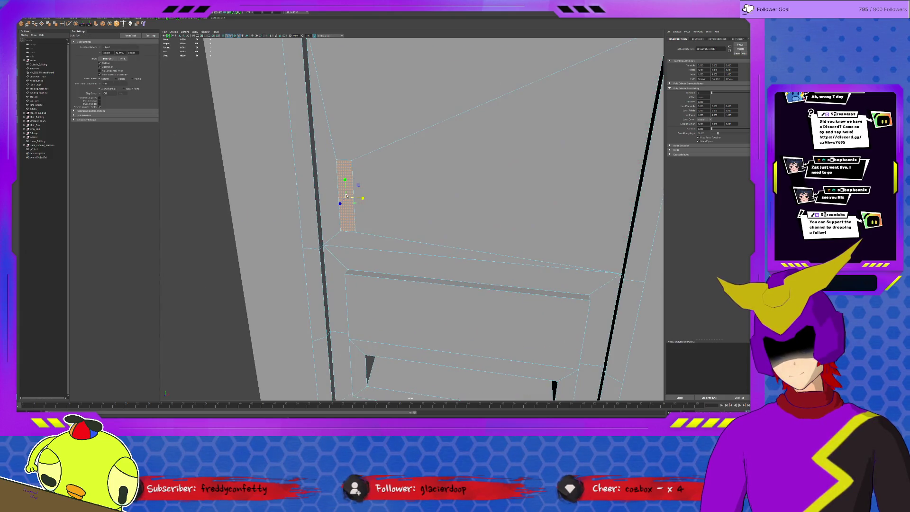
left_click_drag(360, 198, 380, 206)
key("ctrl+z")
key("t")
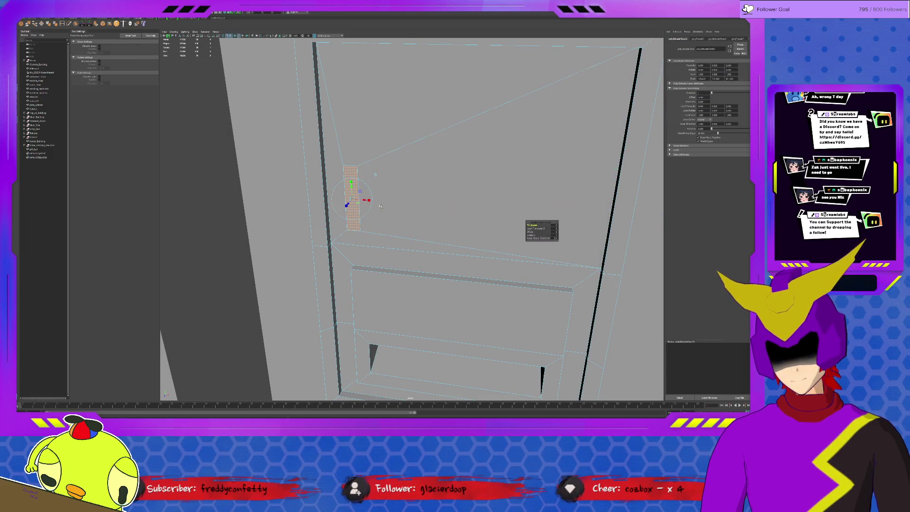
mouse_move(351, 199)
middle_mouse_down()
mouse_move(345, 172)
mouse_move(350, 197)
middle_mouse_up()
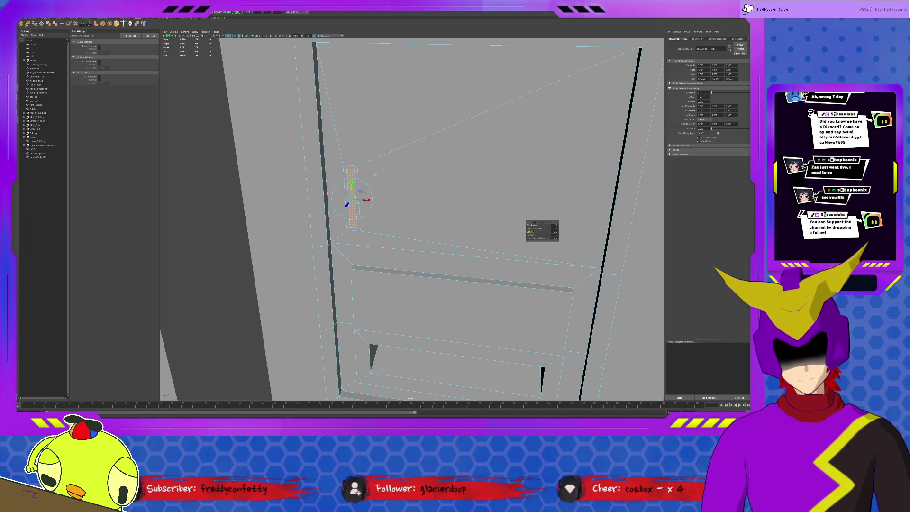
scroll(334, 197, "up", 3)
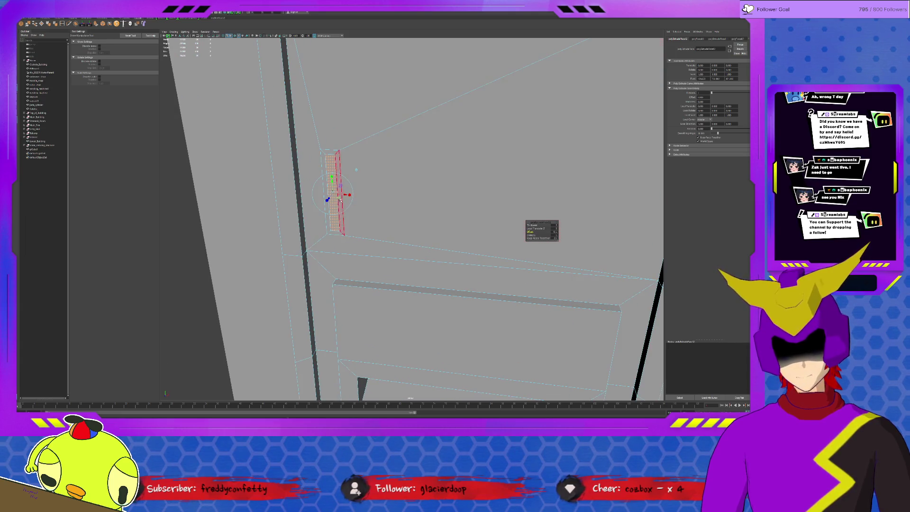
middle_click_drag(331, 196, 344, 188)
key("ctrl+e")
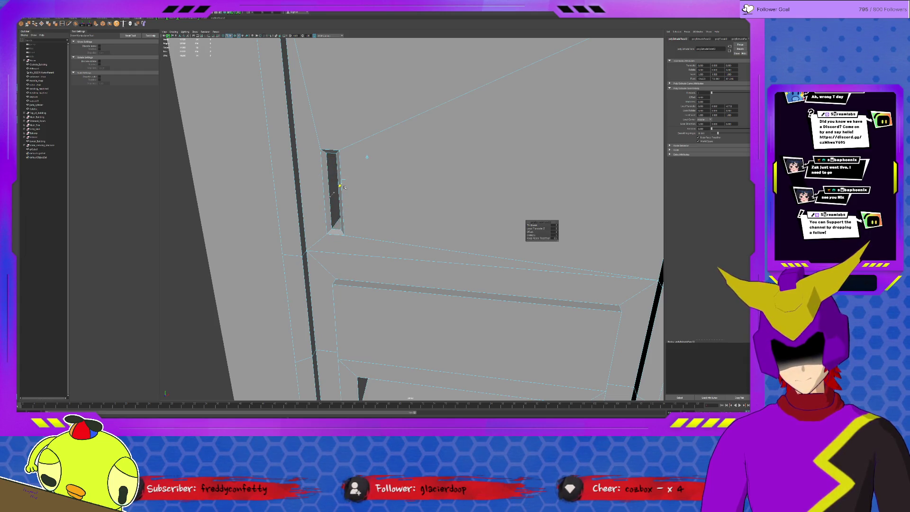
left_click_drag(347, 186, 330, 211, "alt")
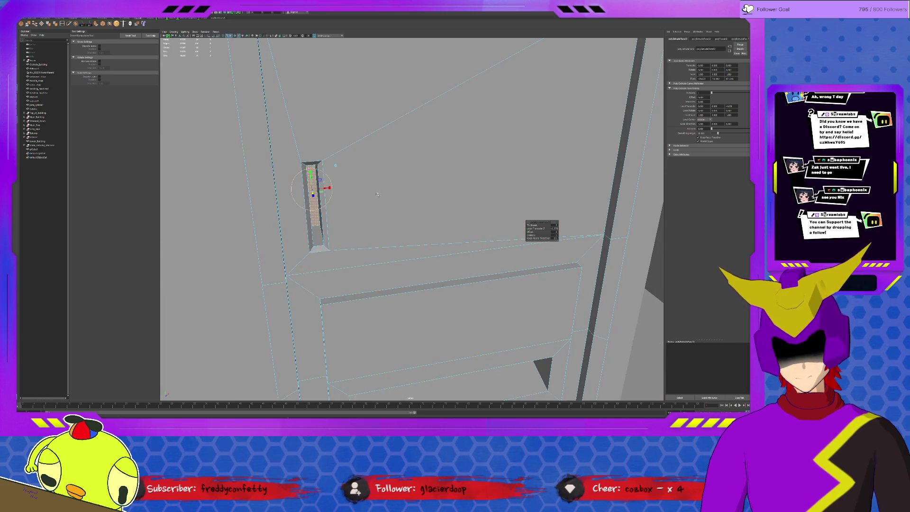
key("q")
key("F10")
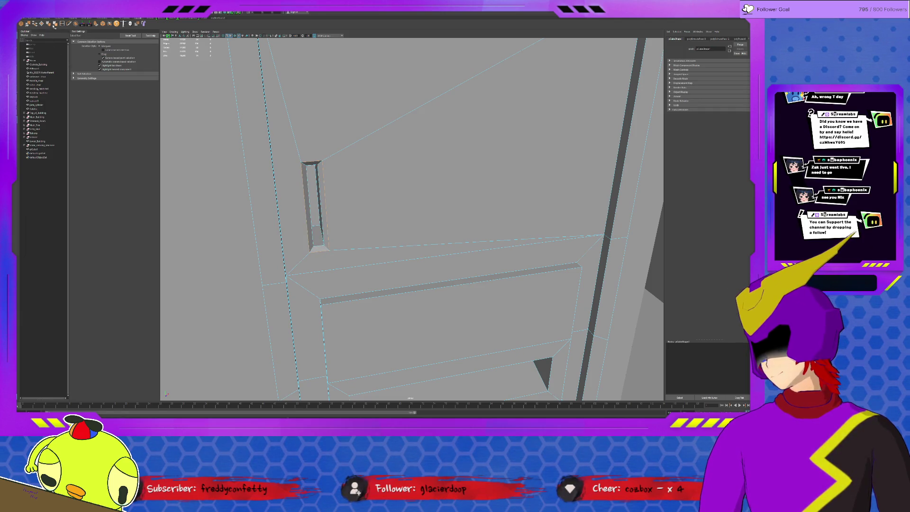
Frame the wall panel piece in close view and select it.
key("F8")
key("f")
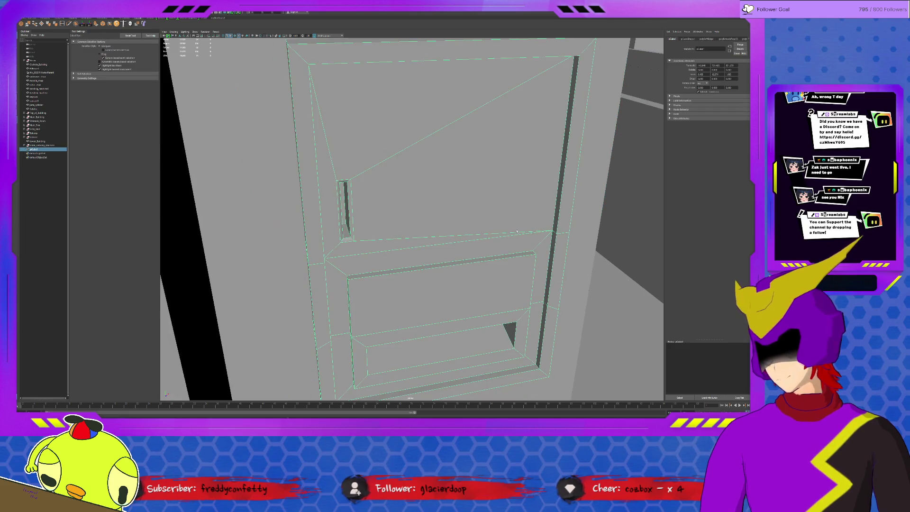
left_click(597, 242)
mouse_move(597, 242)
left_mouse_down("alt")
mouse_move(413, 199)
mouse_move(425, 195)
mouse_move(426, 227)
left_mouse_up("alt")
left_click(425, 196)
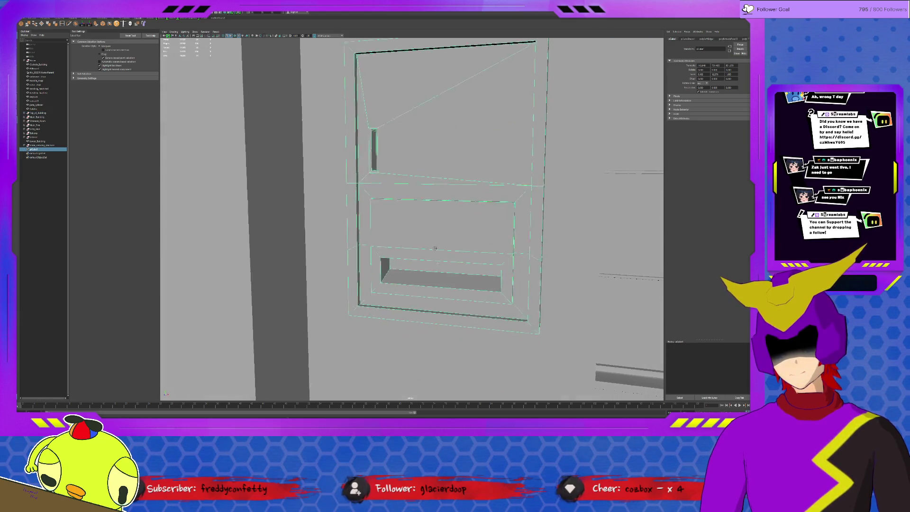
scroll(427, 259, "up", 3)
left_click_drag(428, 260, 402, 252, "alt")
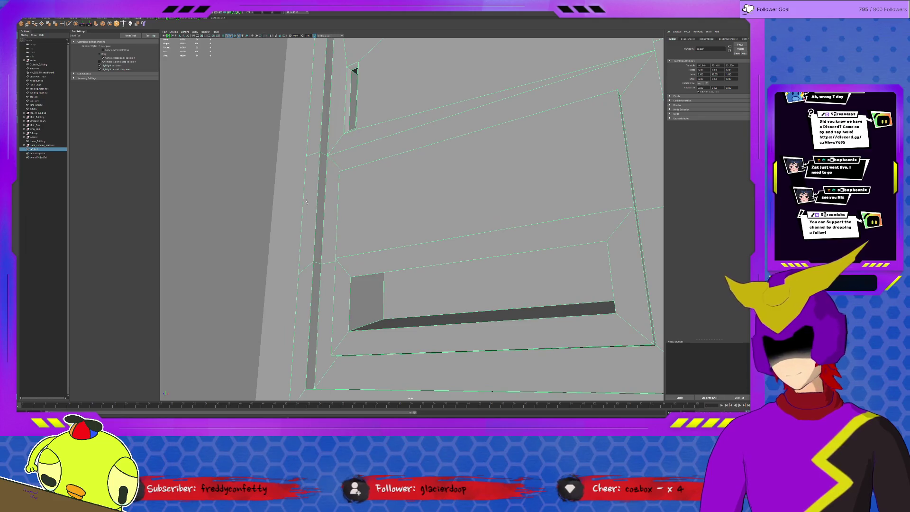
Insert an edge loop along the dark strip and scale the new edges apart.
left_click(62, 24)
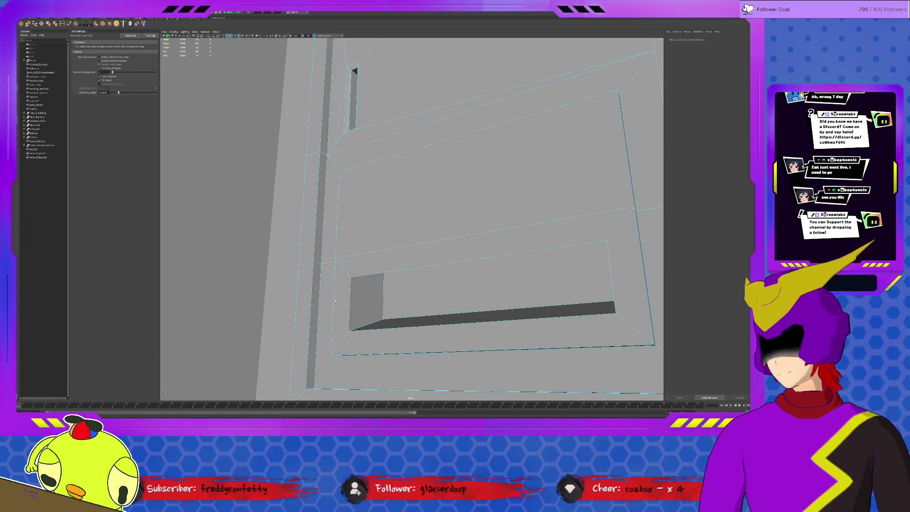
left_click(108, 59)
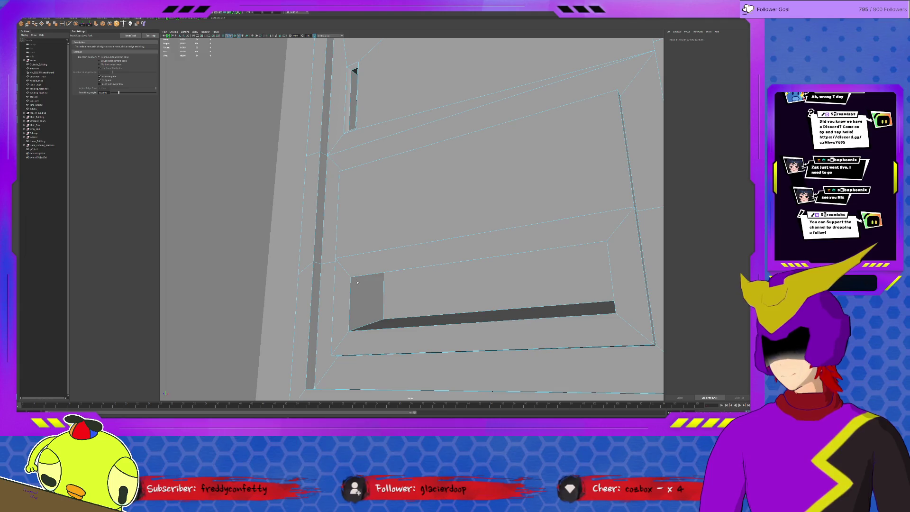
left_click(360, 328)
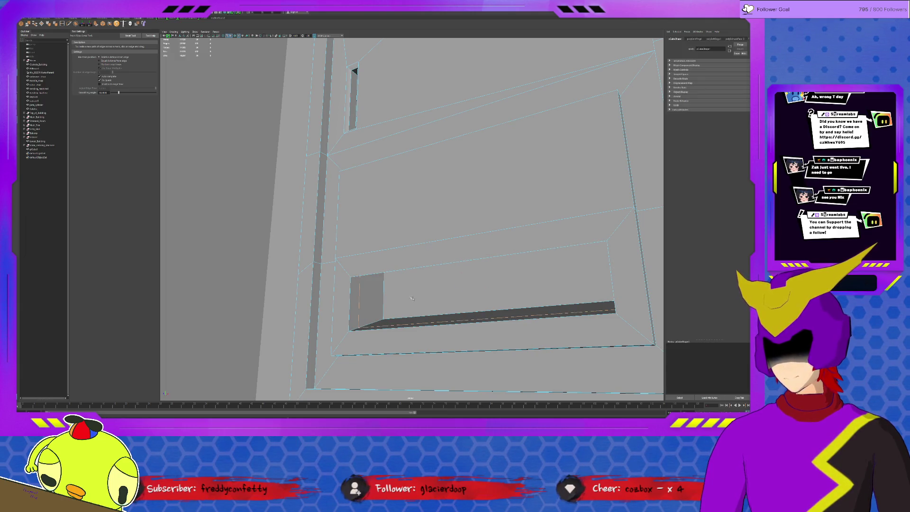
key("r")
left_click_drag(468, 273, 454, 296)
key("w")
Stretch the strip face further left, then isolate the panel piece in the view.
left_click(454, 297)
key("r")
left_click_drag(502, 261, 399, 178)
key("w")
key("F8")
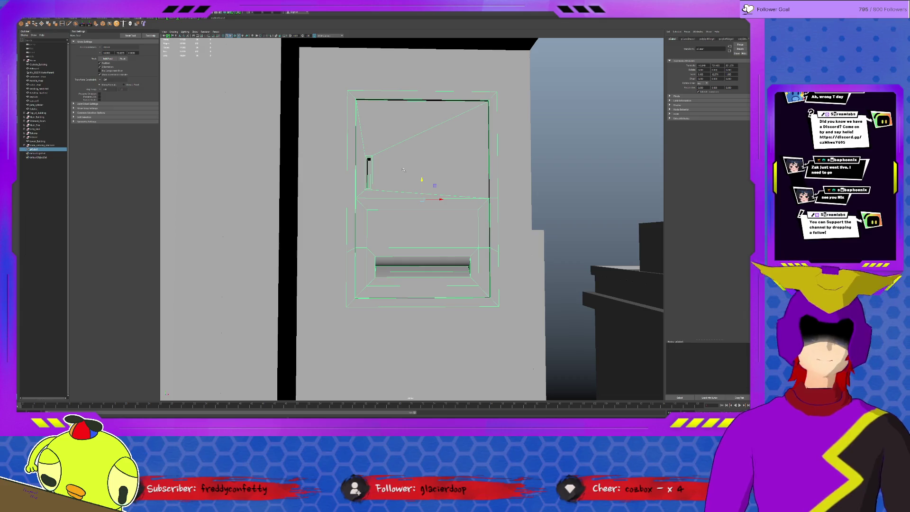
scroll(466, 306, "down", 3)
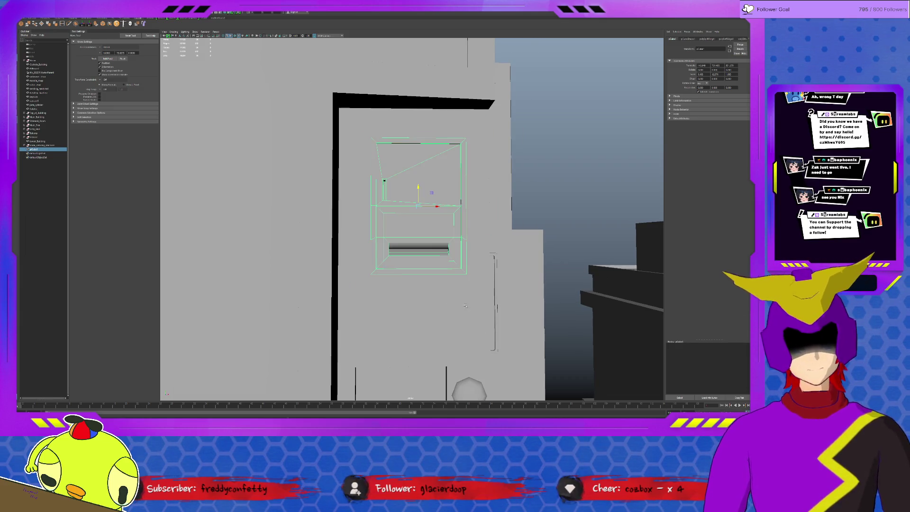
mouse_move(465, 305)
left_mouse_down("alt")
mouse_move(431, 268)
mouse_move(463, 237)
mouse_move(438, 235)
left_mouse_up("alt")
key("ctrl+1")
Delete the thin wall piece's two side faces, then show the whole scene again.
key("F11")
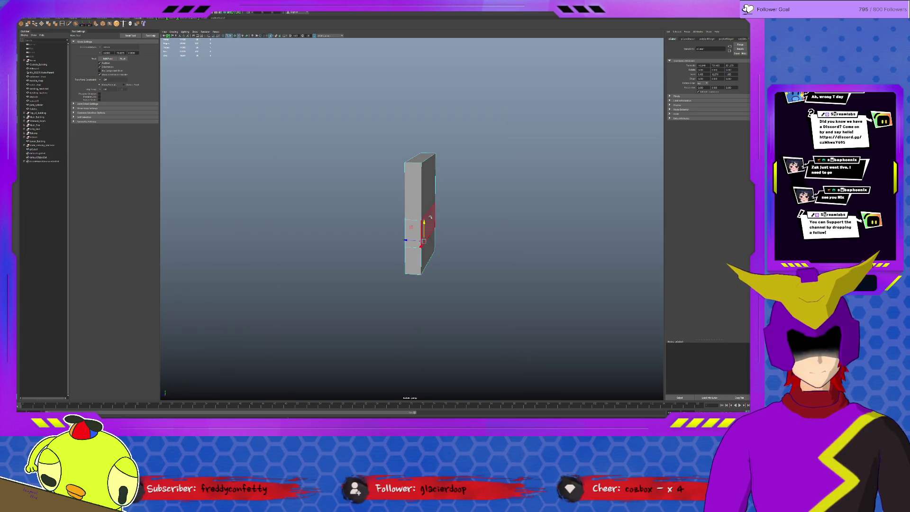
left_click(429, 189)
left_click(428, 229, "shift")
key("Delete")
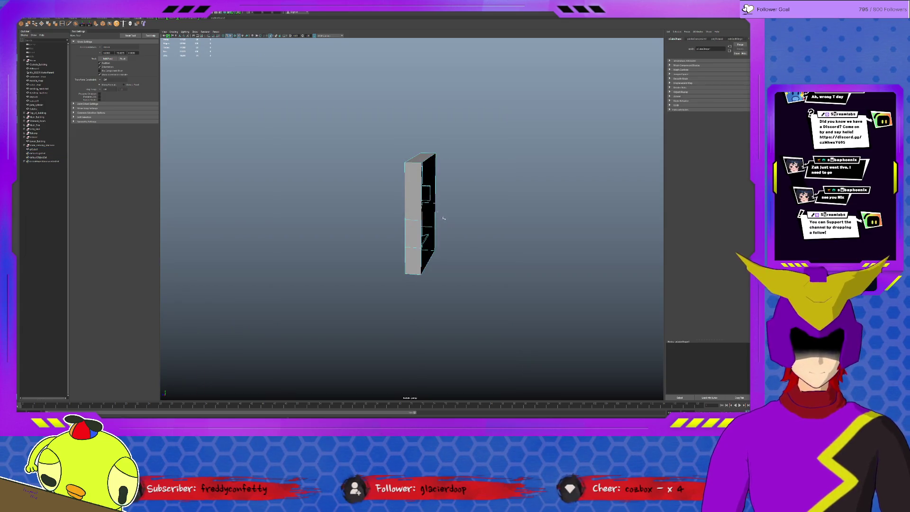
key("F8")
mouse_move(463, 251)
left_mouse_down("alt")
mouse_move(455, 248)
mouse_move(481, 250)
mouse_move(427, 243)
mouse_move(443, 243)
left_mouse_up("alt")
key("ctrl+1")
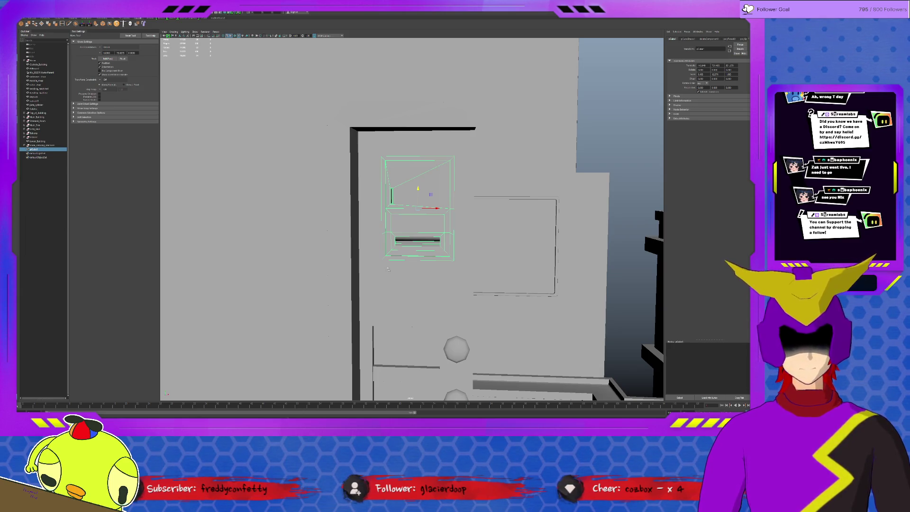
Rename pCube1 in the Outliner to Payment_Dock.
mouse_move(448, 242)
left_mouse_down("alt")
mouse_move(412, 227)
mouse_move(440, 259)
left_mouse_up("alt")
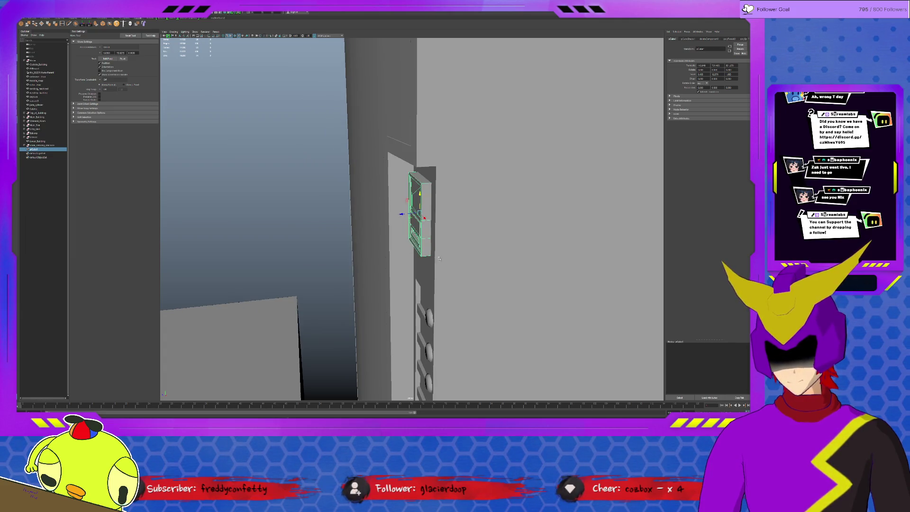
double_click(48, 149)
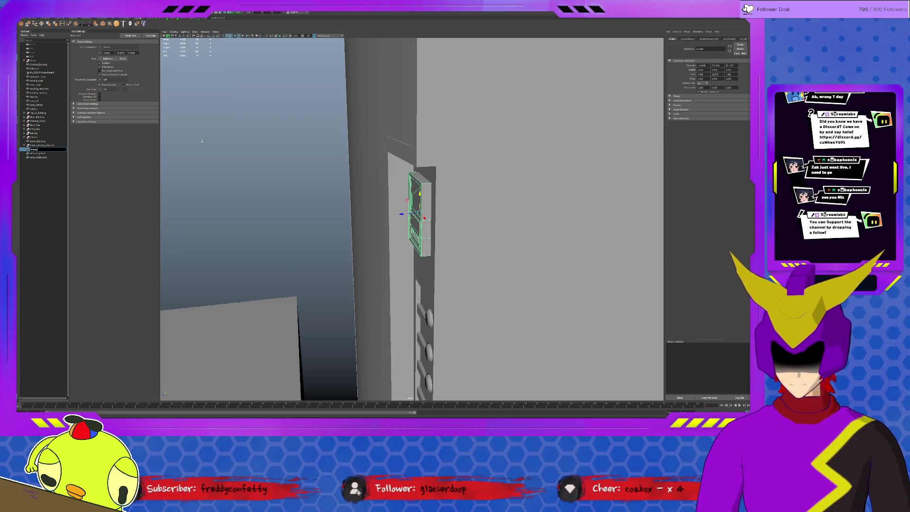
type("Win")
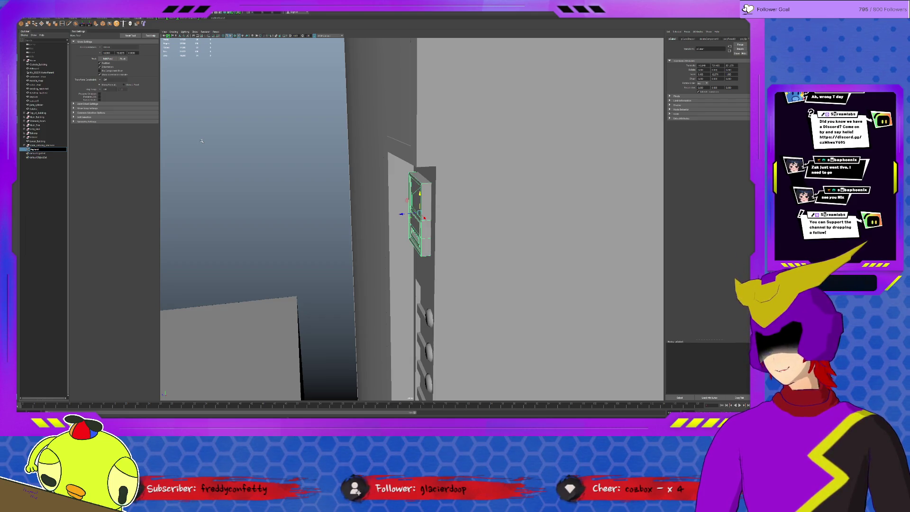
key("Return")
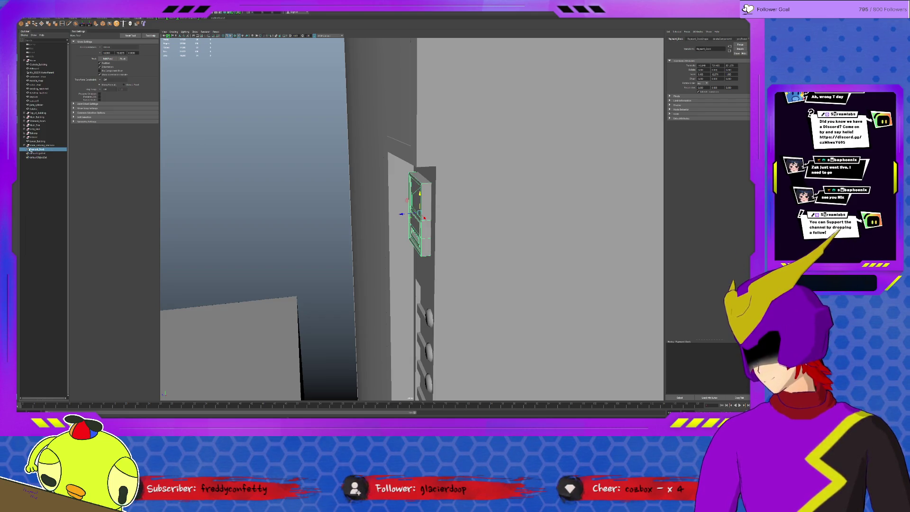
left_click(25, 145)
Select the whole vending machine and move its pivot to the base.
mouse_move(350, 256)
left_mouse_down("alt")
mouse_move(369, 263)
mouse_move(345, 192)
left_mouse_up("alt")
left_click_drag(331, 139, 476, 327)
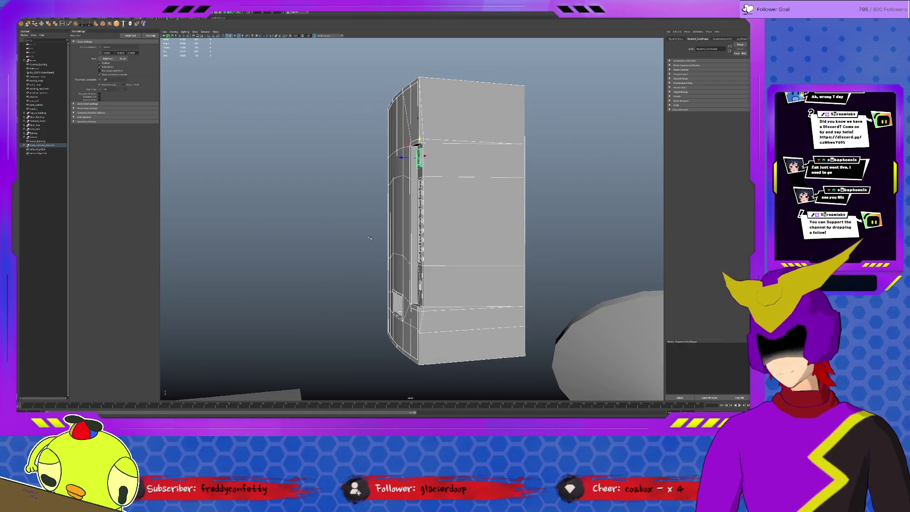
left_click(84, 24)
left_click(246, 135)
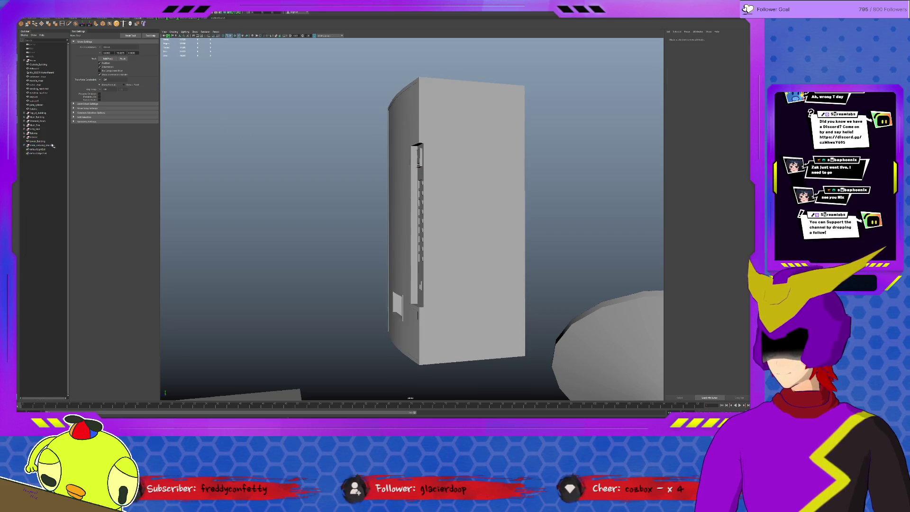
left_click(43, 145)
key("bracketleft")
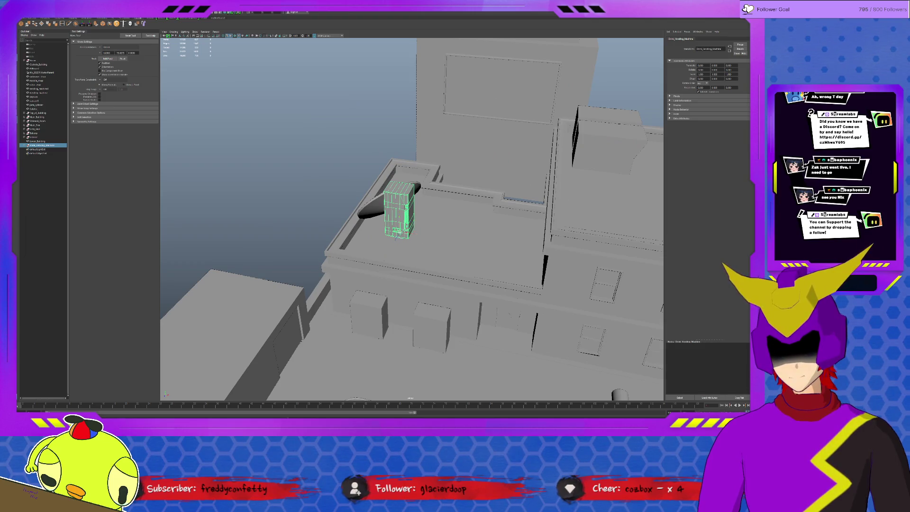
Move the vending machine off the roof into the ground gap between blocks.
left_click_drag(399, 233, 387, 340)
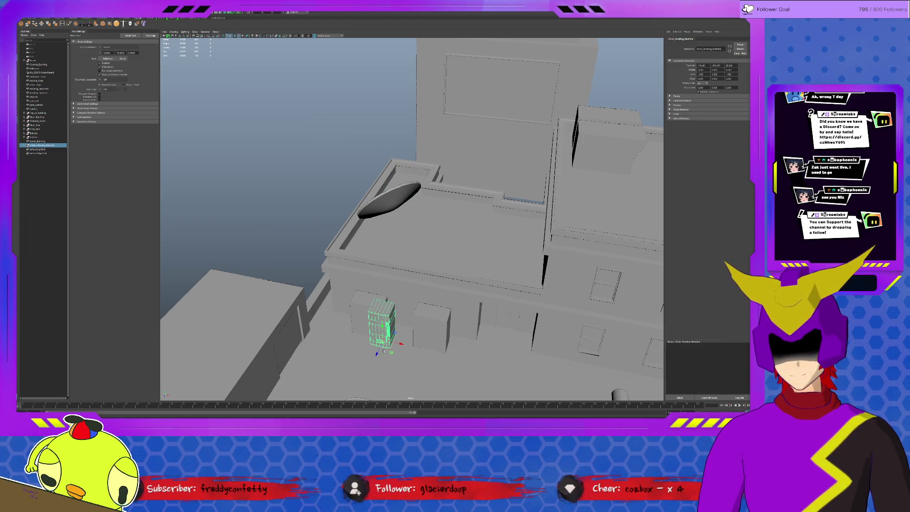
key("f")
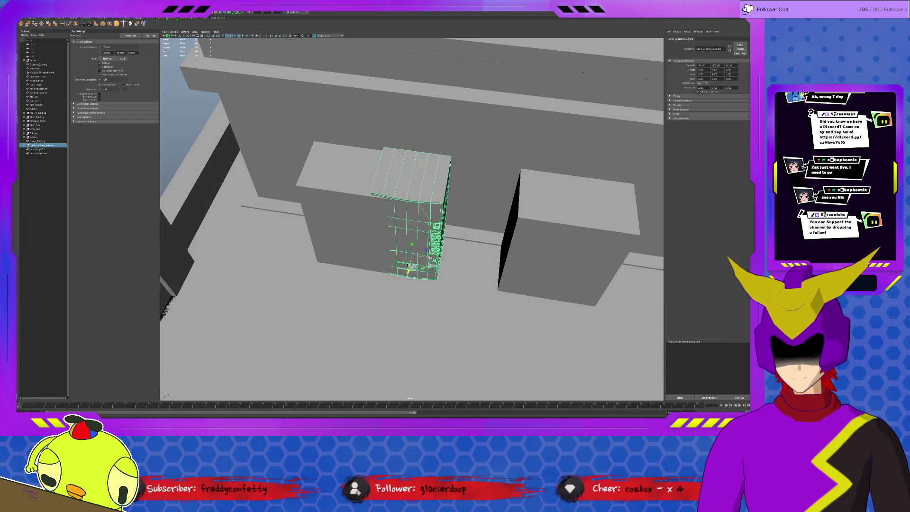
mouse_move(431, 258)
left_mouse_down()
mouse_move(466, 267)
mouse_move(428, 260)
left_mouse_up()
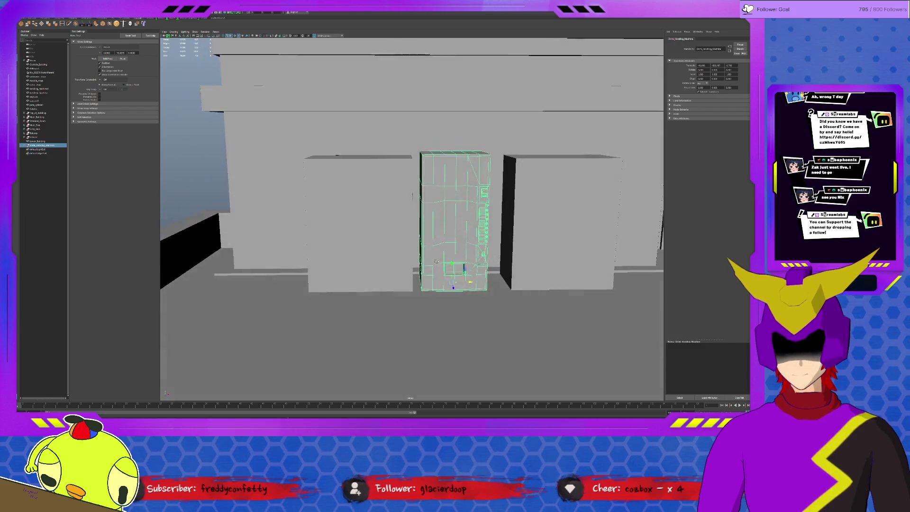
left_click(428, 260)
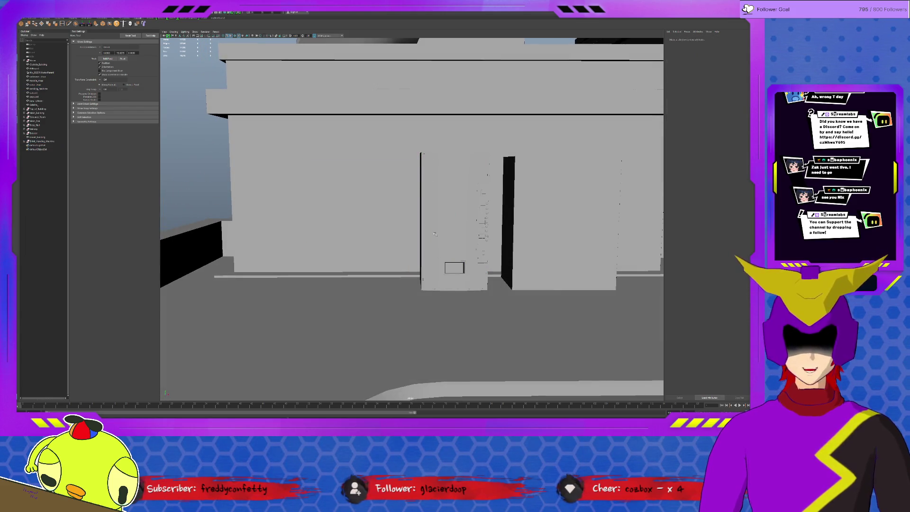
Duplicate the vending machine and place the copy to its left.
left_click_drag(238, 161, 241, 192, "alt")
left_click_drag(466, 254, 369, 257)
key("ctrl+d")
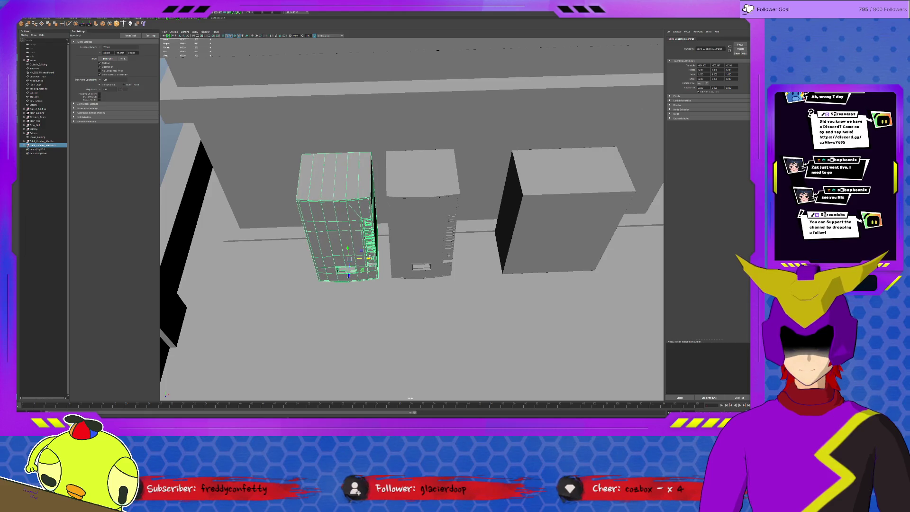
left_click(169, 140)
mouse_move(169, 141)
left_mouse_down("alt")
mouse_move(348, 286)
mouse_move(412, 268)
left_mouse_up("alt")
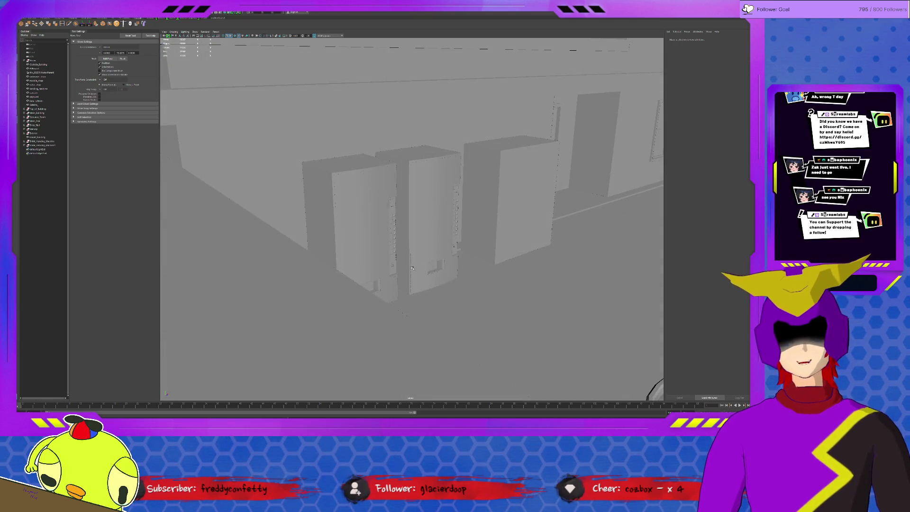
Duplicate the plain box beside the vending machines and lift the copy high above the building.
left_click(473, 227)
mouse_move(474, 228)
left_mouse_down("alt")
mouse_move(464, 300)
mouse_move(471, 291)
mouse_move(445, 285)
mouse_move(449, 293)
mouse_move(405, 274)
mouse_move(455, 272)
mouse_move(419, 275)
left_mouse_up("alt")
scroll(450, 293, "up", 5)
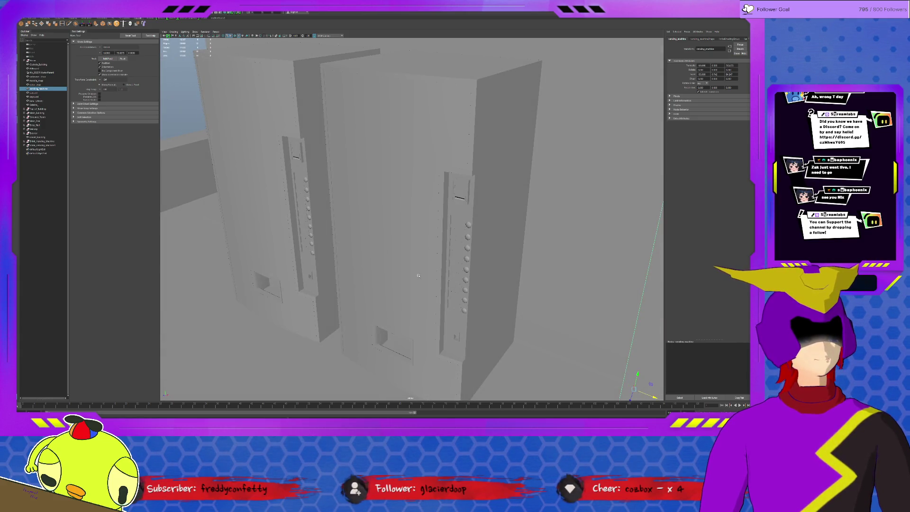
scroll(418, 275, "down", 6)
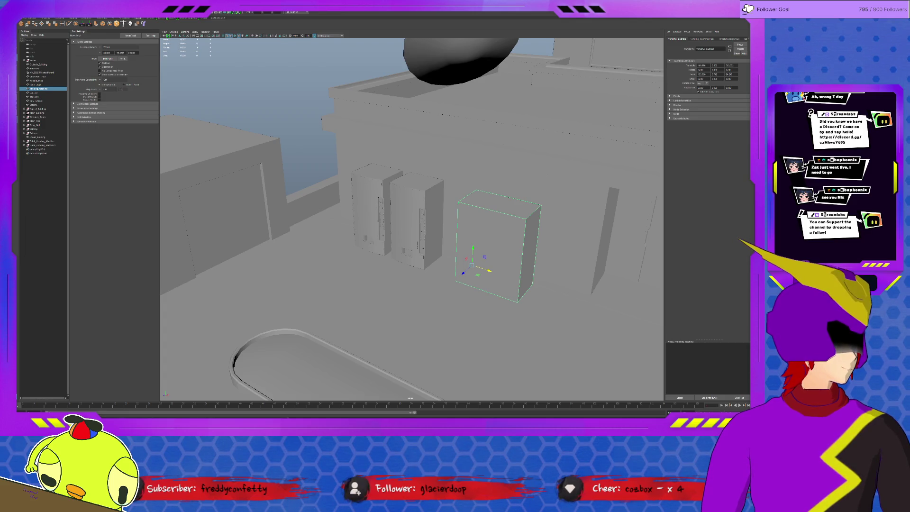
scroll(480, 303, "down", 5)
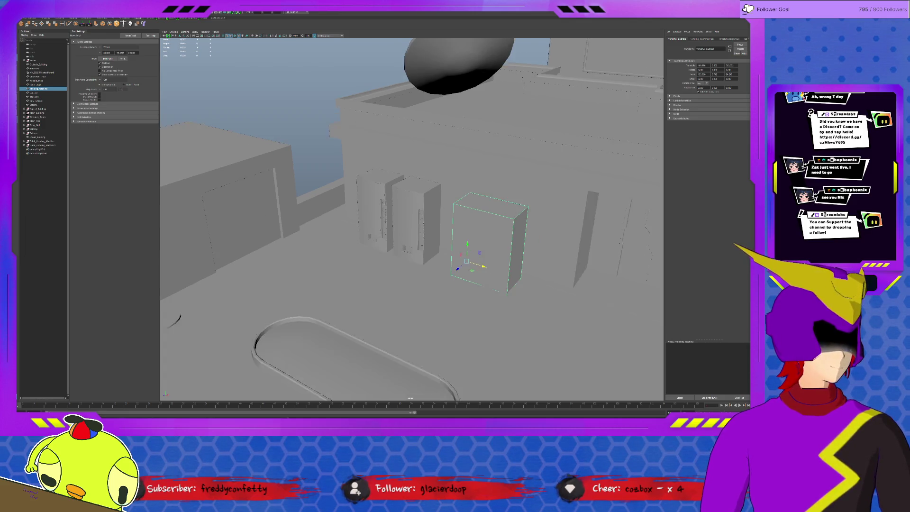
left_click_drag(473, 284, 476, 317, "alt")
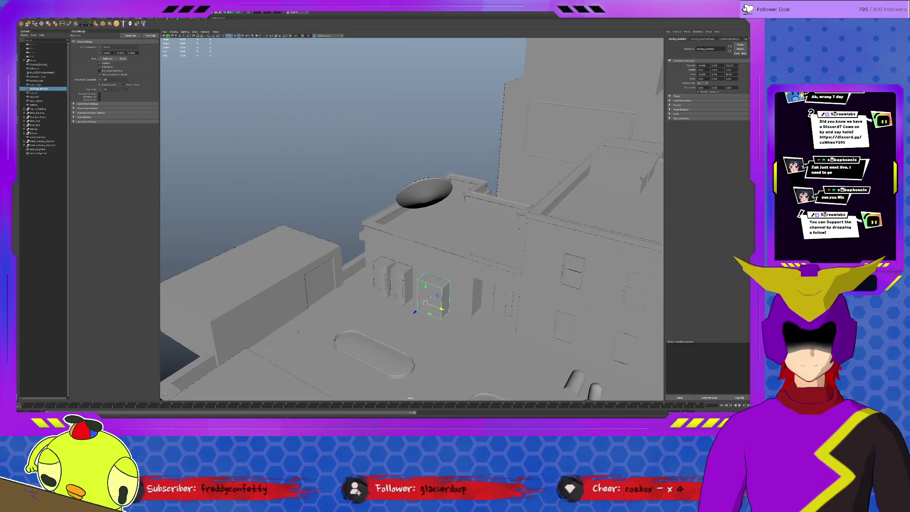
key("ctrl+d")
left_click_drag(425, 285, 431, 135)
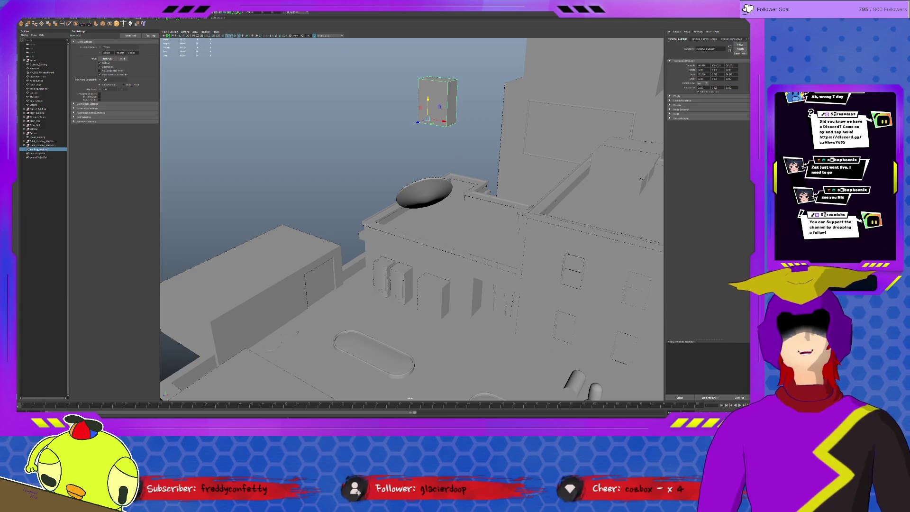
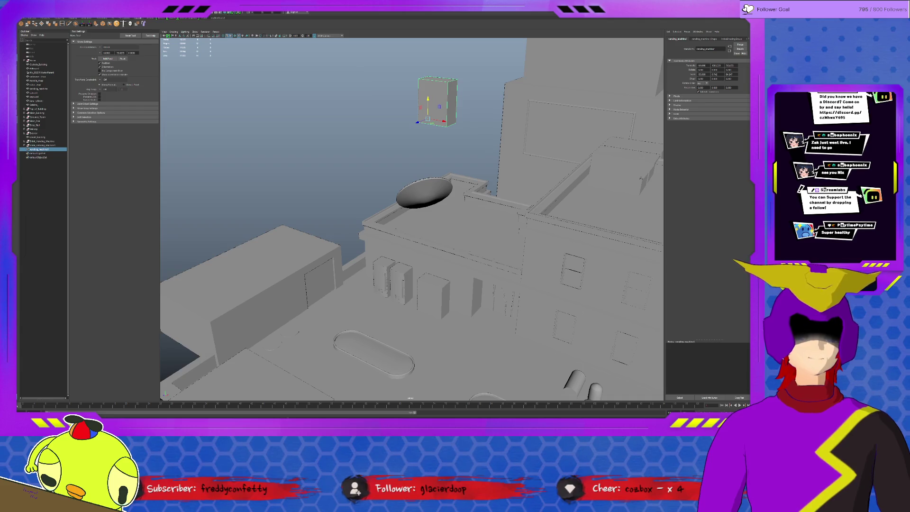
Frame the selected vending_machine box and tumble to a raised close-up angle.
key("f")
mouse_move(455, 152)
left_mouse_down("alt")
mouse_move(474, 146)
mouse_move(464, 137)
mouse_move(485, 138)
left_mouse_up("alt")
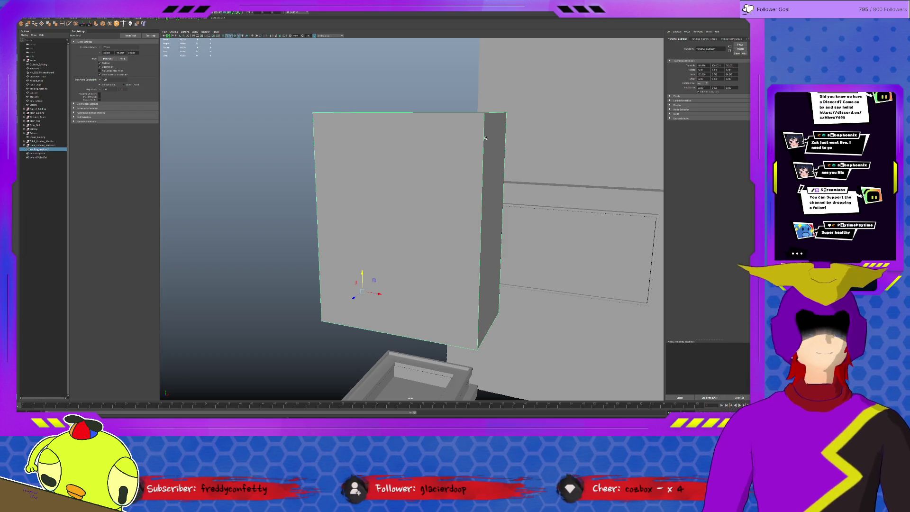
mouse_move(430, 197)
left_mouse_down("alt")
mouse_move(420, 254)
mouse_move(418, 241)
mouse_move(444, 229)
mouse_move(434, 229)
left_mouse_up("alt")
key("r")
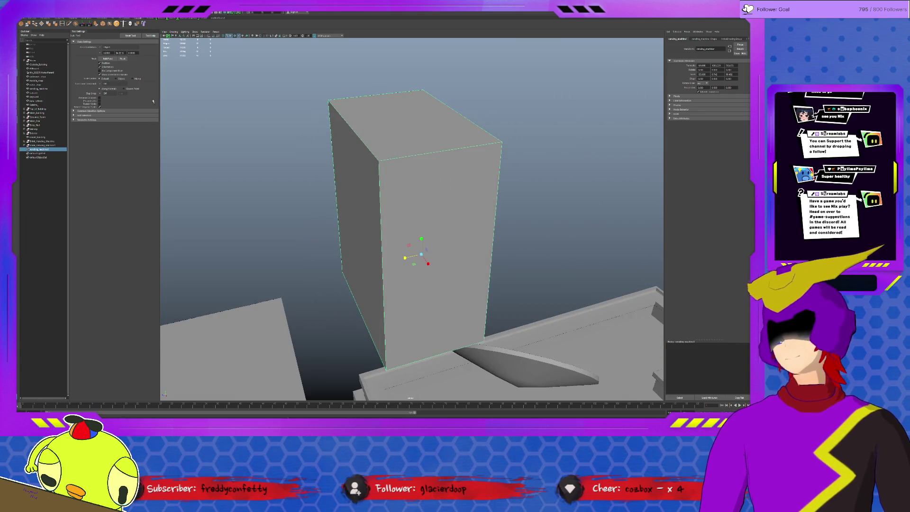
Insert two edge loops near the box's front corner and scale them close together.
left_click(66, 24)
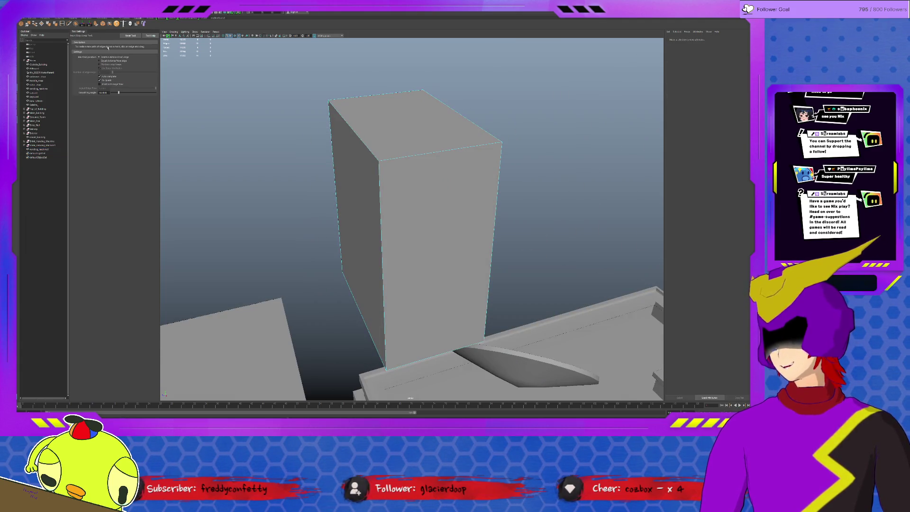
left_click_drag(394, 159, 392, 160)
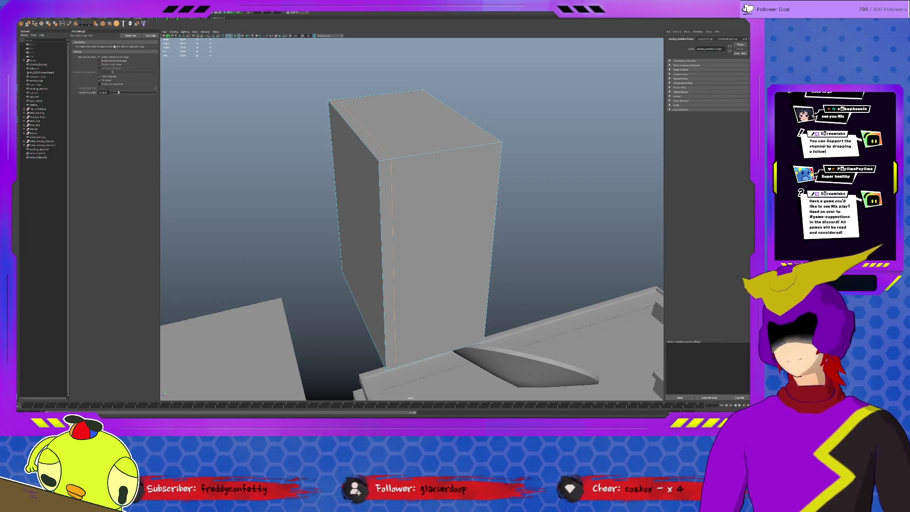
left_click(450, 129)
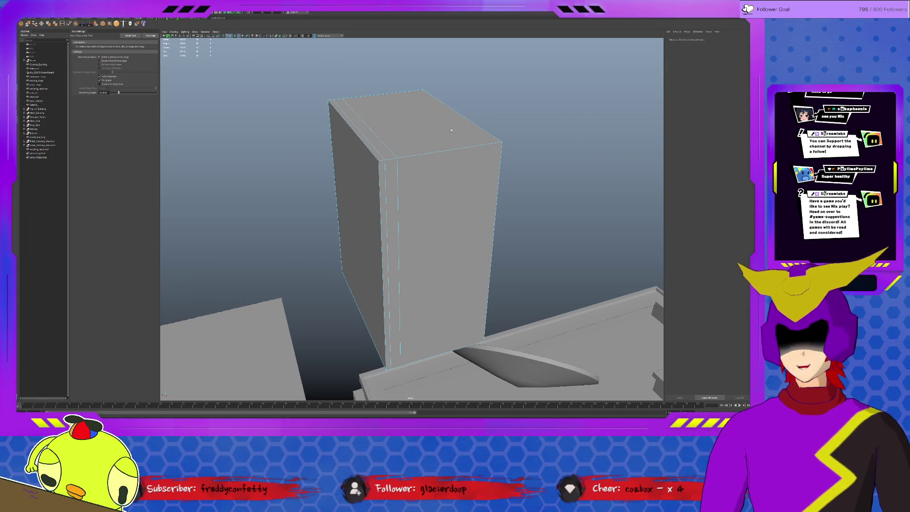
key("q")
left_click(340, 240)
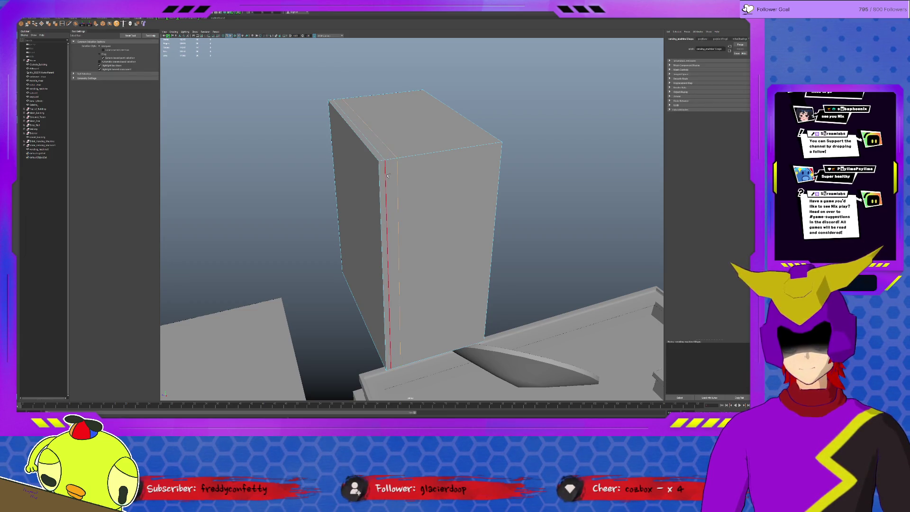
key("r")
mouse_move(365, 229)
left_mouse_down()
mouse_move(357, 230)
mouse_move(363, 229)
left_mouse_up()
Extrude the thin face strip between the loops inward to form a groove.
scroll(363, 229, "up", 5)
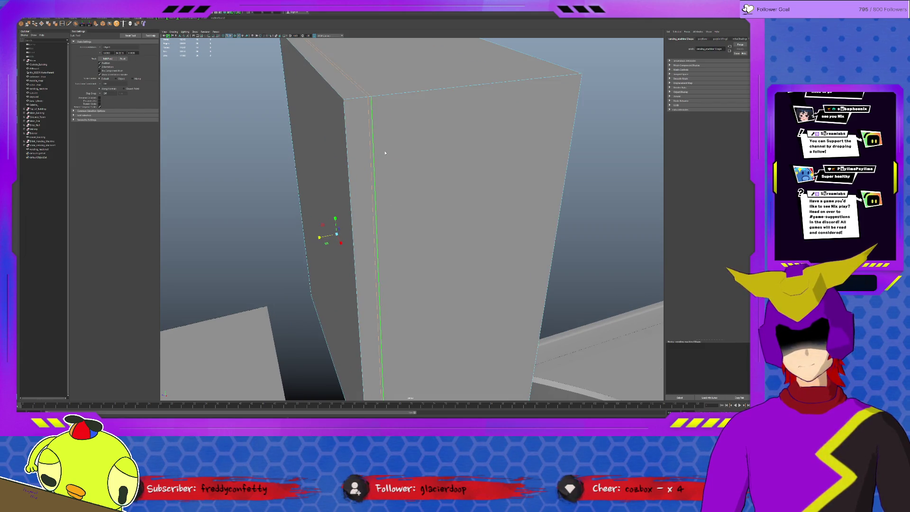
key("F11")
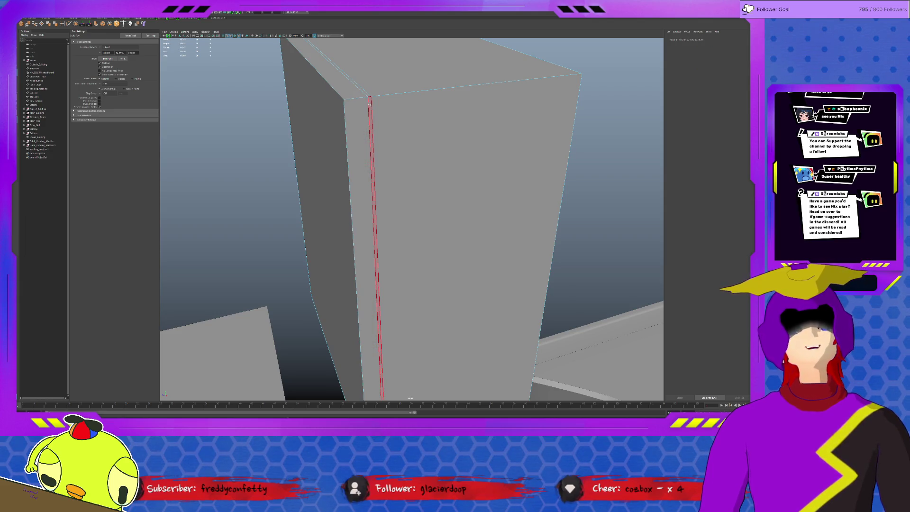
left_click(370, 105)
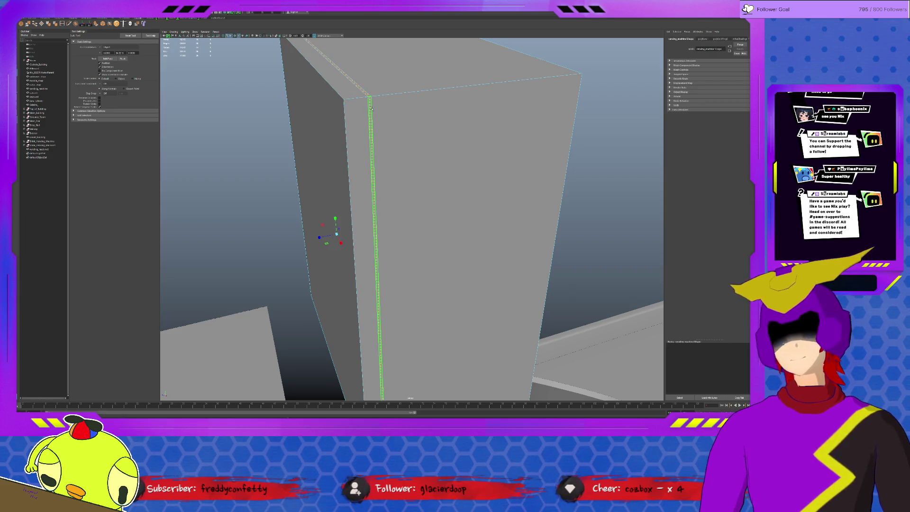
left_click(96, 24)
left_click(382, 328)
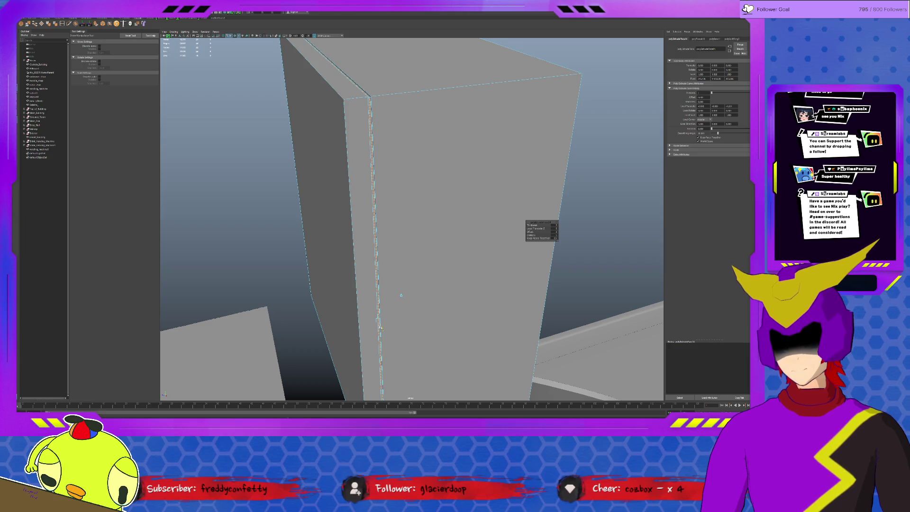
left_click_drag(381, 329, 379, 262)
Deselect, orbit around the building and reselect the vending-machine box.
key("q")
left_click(217, 195)
left_click_drag(218, 195, 358, 197, "alt")
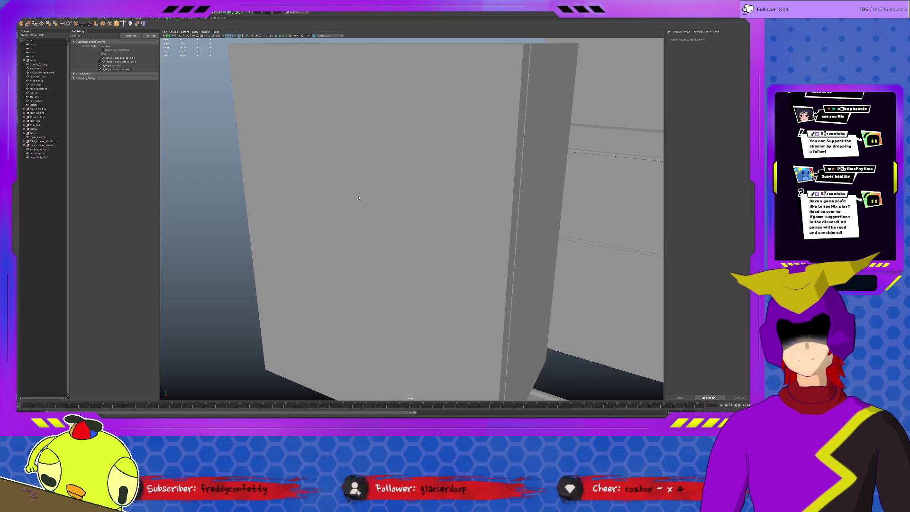
left_click(358, 197)
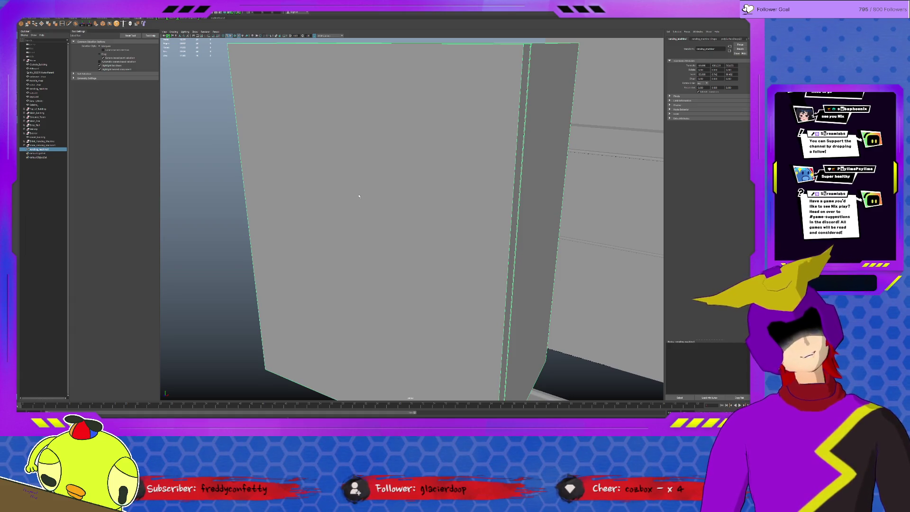
Add a horizontal edge loop around the lower part of the vending-machine box.
key("f")
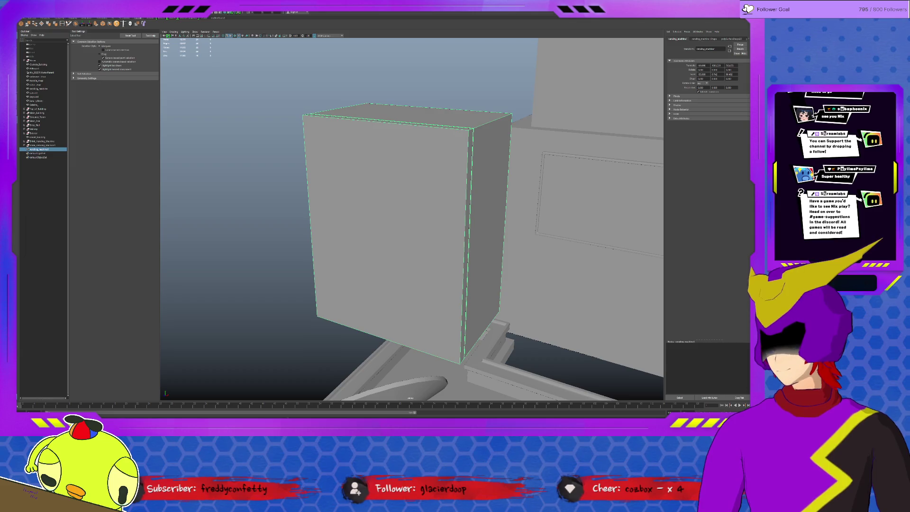
left_click(68, 23)
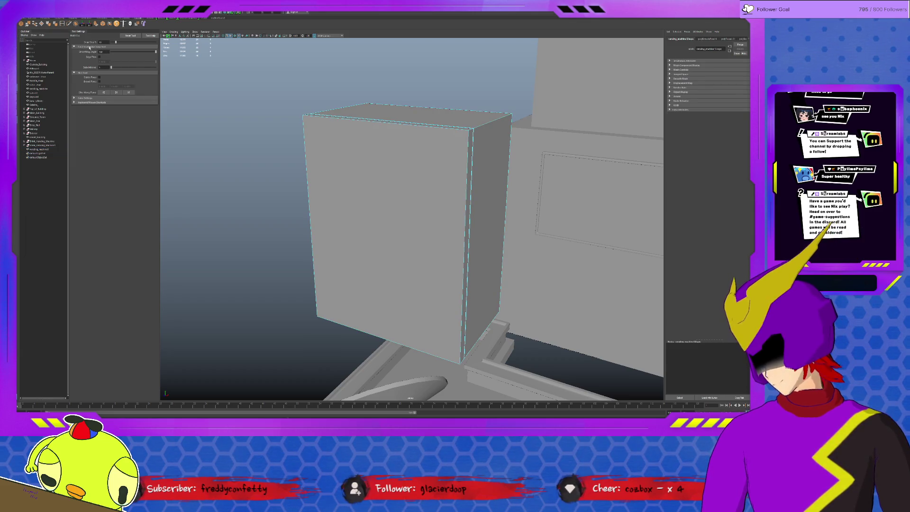
left_click(62, 23)
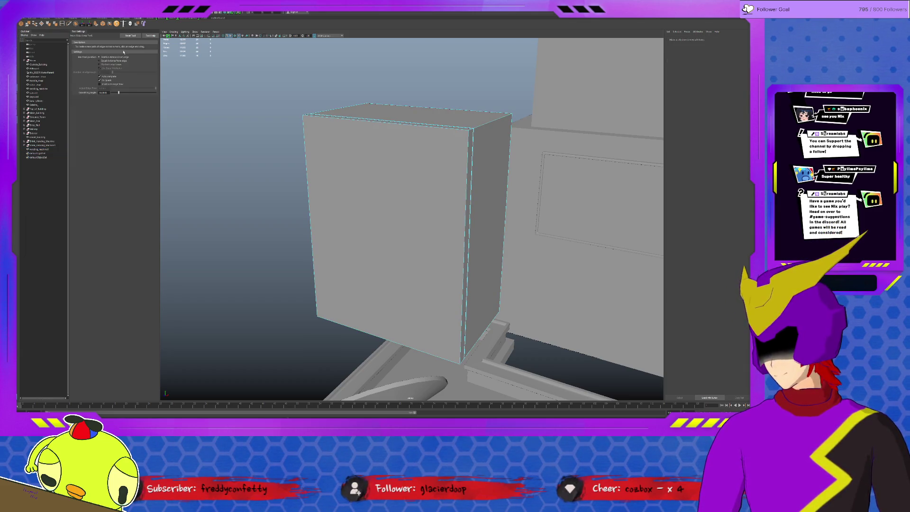
left_click(463, 322)
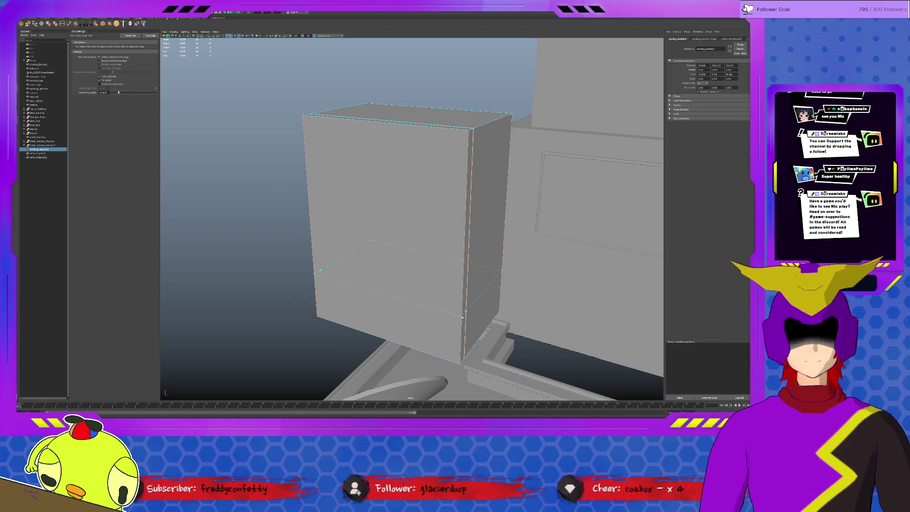
left_click(462, 317)
mouse_move(462, 316)
left_mouse_down("alt")
mouse_move(468, 272)
mouse_move(410, 251)
mouse_move(447, 256)
mouse_move(429, 258)
left_mouse_up("alt")
key("w")
key("F8")
Narrow the box along X and insert another edge loop across its front.
key("r")
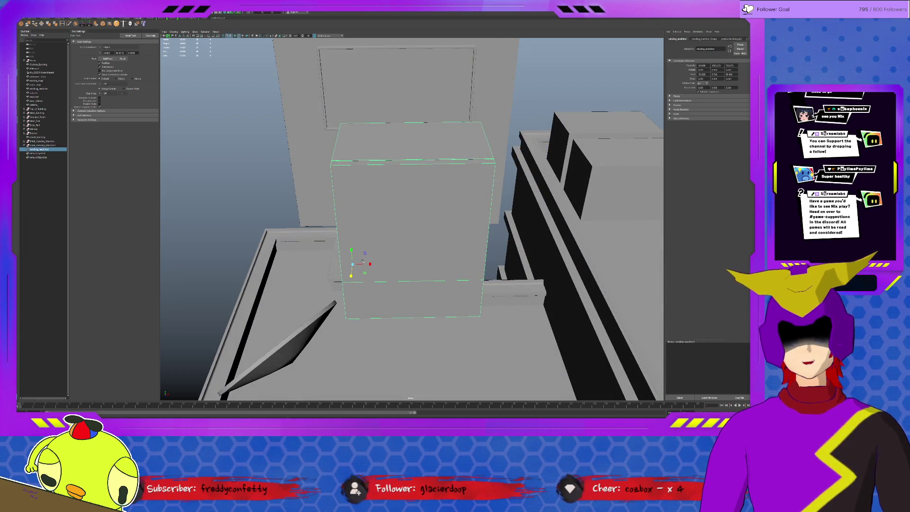
left_click_drag(371, 264, 389, 252)
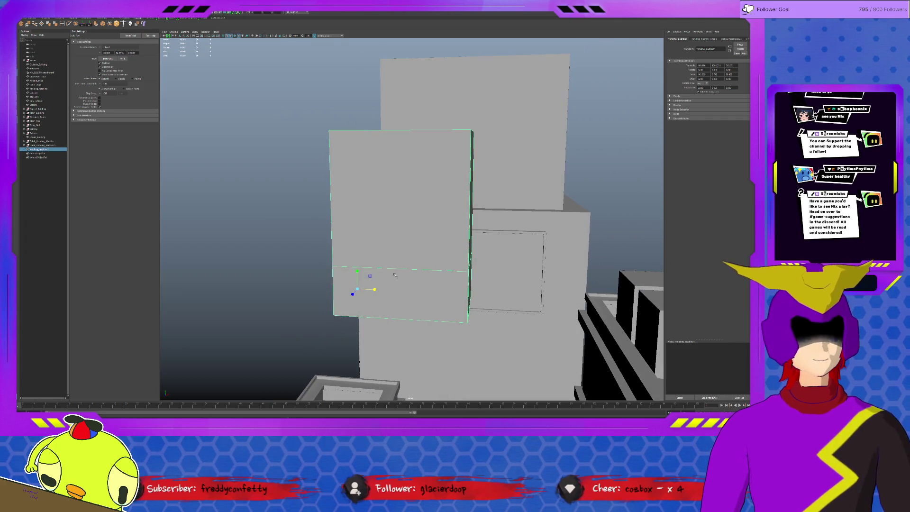
right_click_drag(396, 264, 417, 284, "shift")
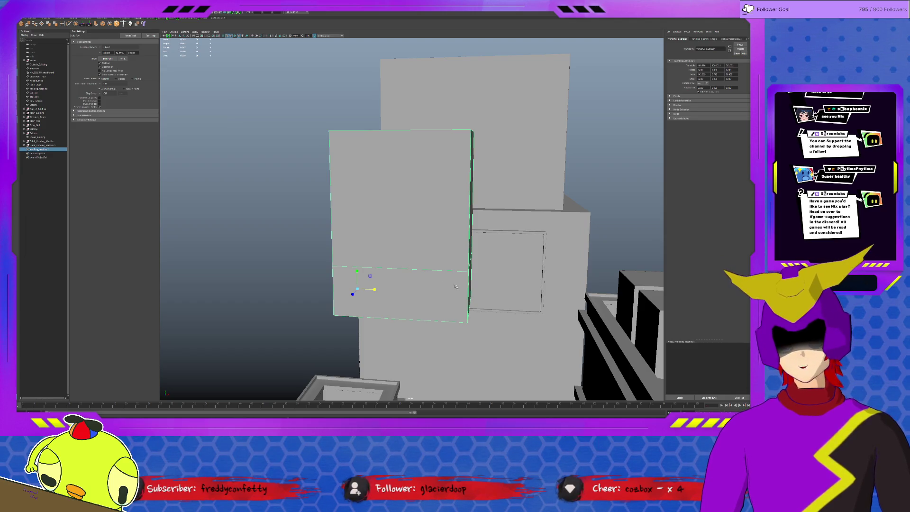
left_click(444, 272)
left_click_drag(444, 272, 479, 271, "alt")
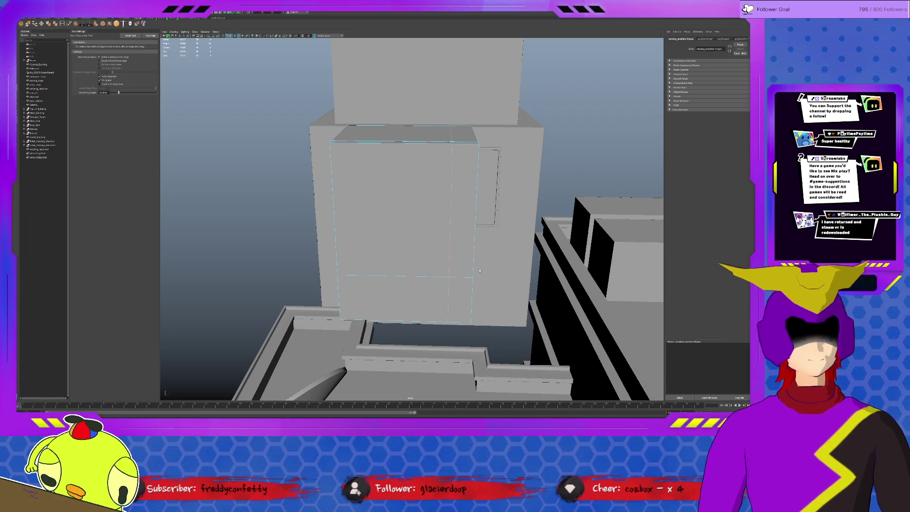
mouse_move(479, 271)
left_mouse_down("alt")
mouse_move(366, 266)
mouse_move(348, 279)
mouse_move(366, 261)
left_mouse_up("alt")
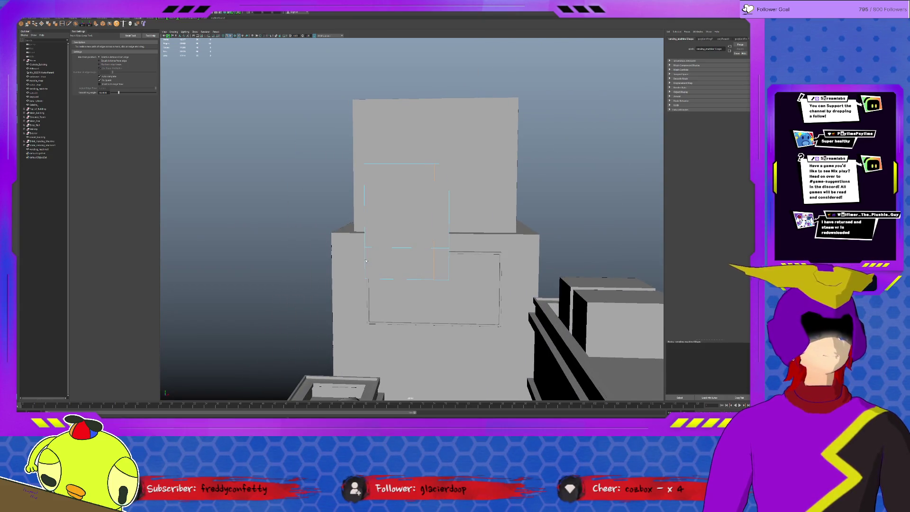
Extrude and inset the upper-left front face, nudge it, then undo the change.
scroll(366, 261, "up", 1)
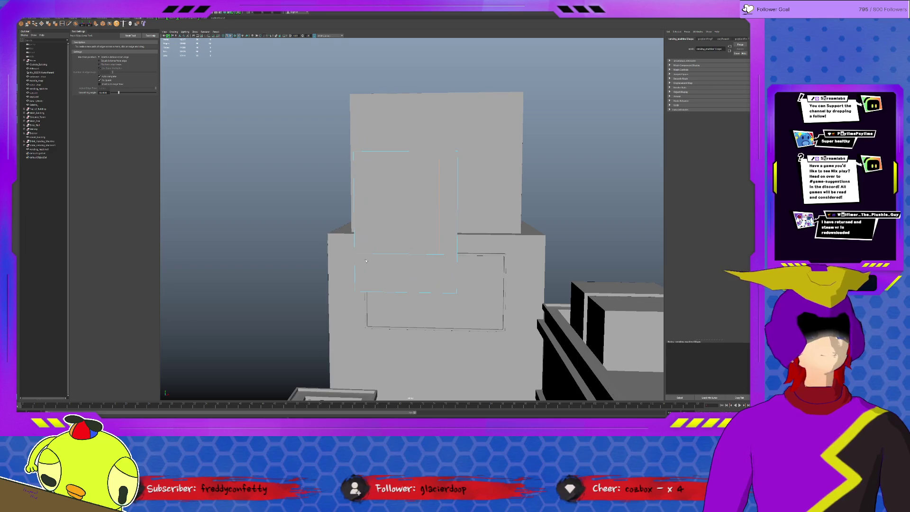
scroll(393, 255, "up", 2)
key("q")
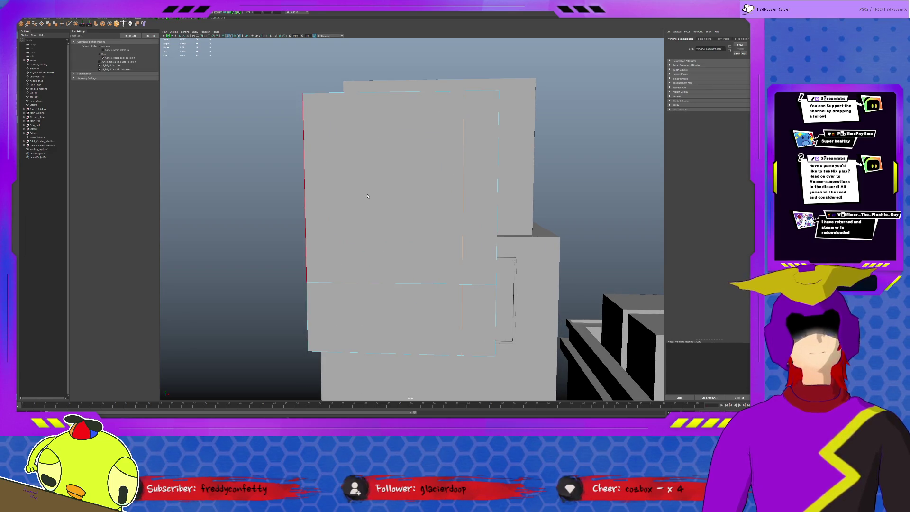
left_click(367, 195)
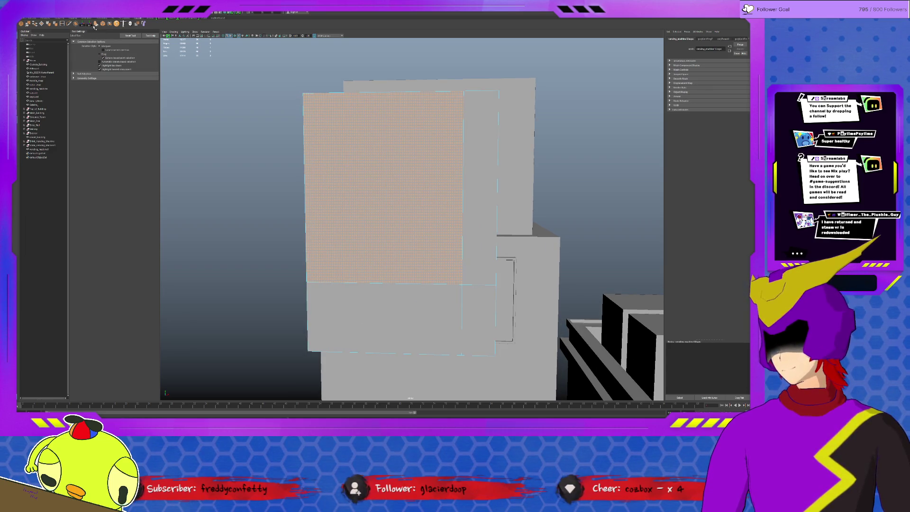
key("ctrl+e")
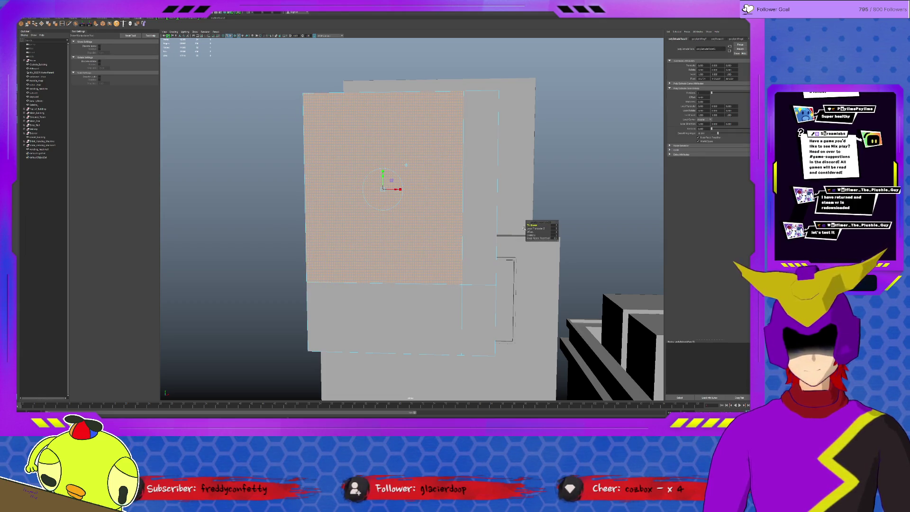
left_click_drag(554, 231, 450, 204)
key("w")
left_click_drag(400, 189, 401, 190)
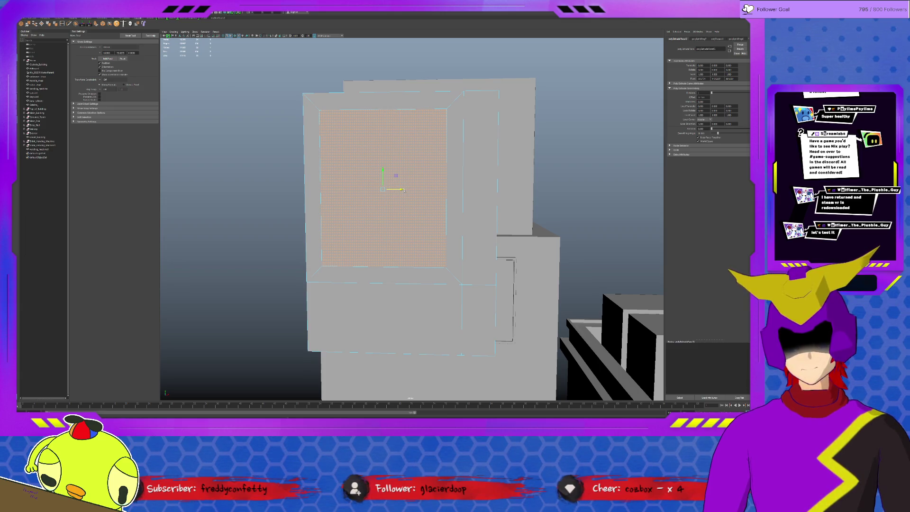
left_click(402, 187)
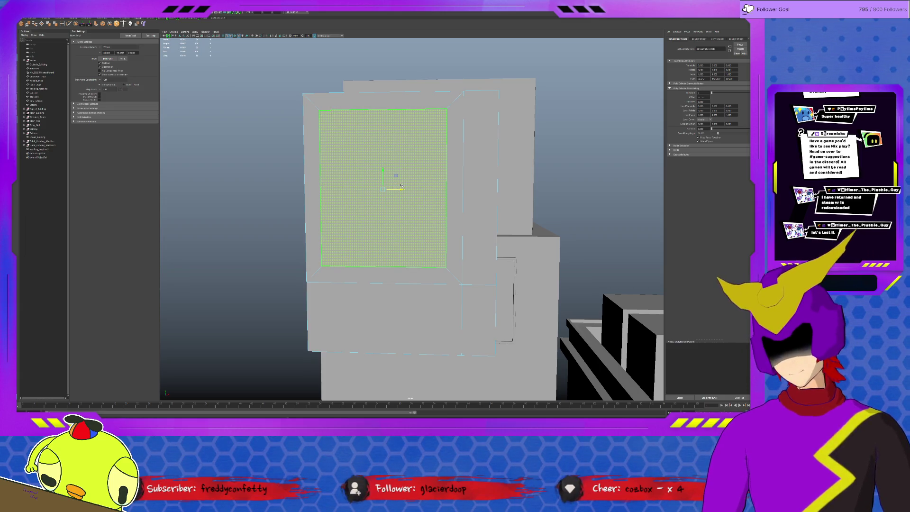
key("ctrl+z")
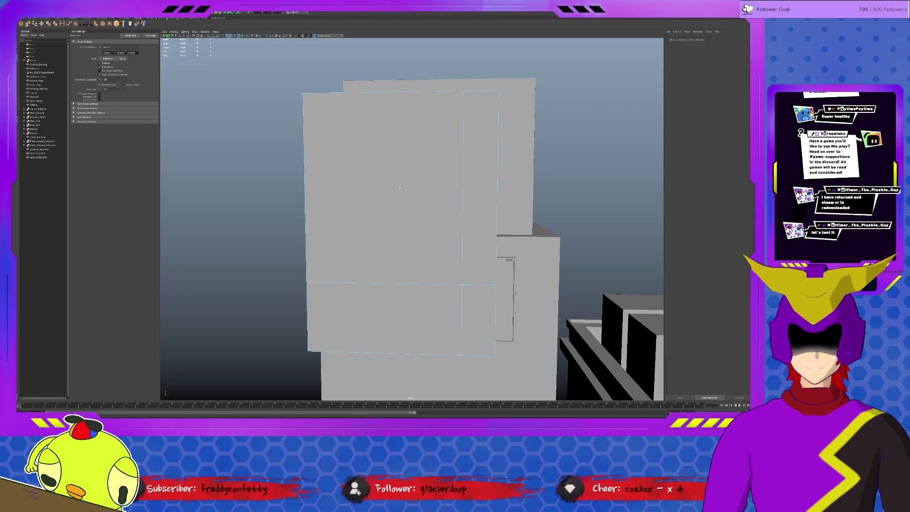
Shift a front vertical edge right and inset the upper front face, leaving a border.
left_click(464, 183)
left_click_drag(479, 220, 493, 220)
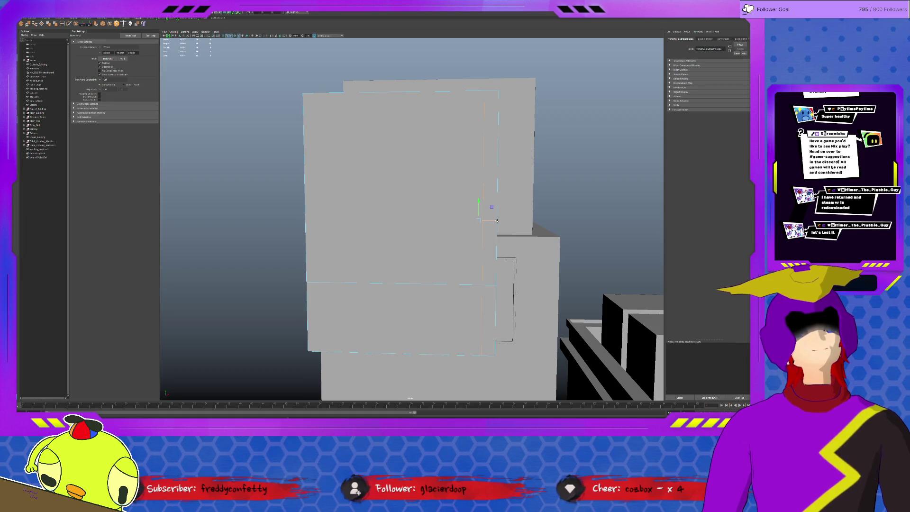
key("F11")
left_click(426, 206)
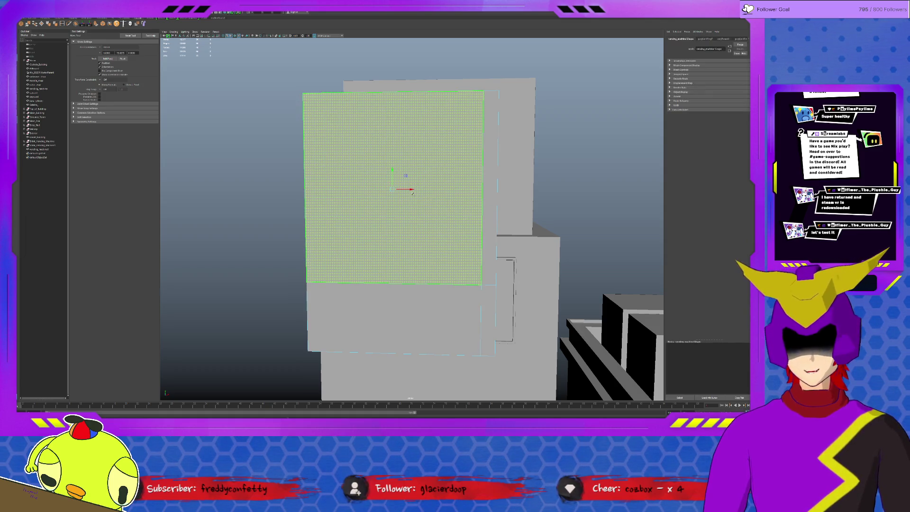
key("ctrl+e")
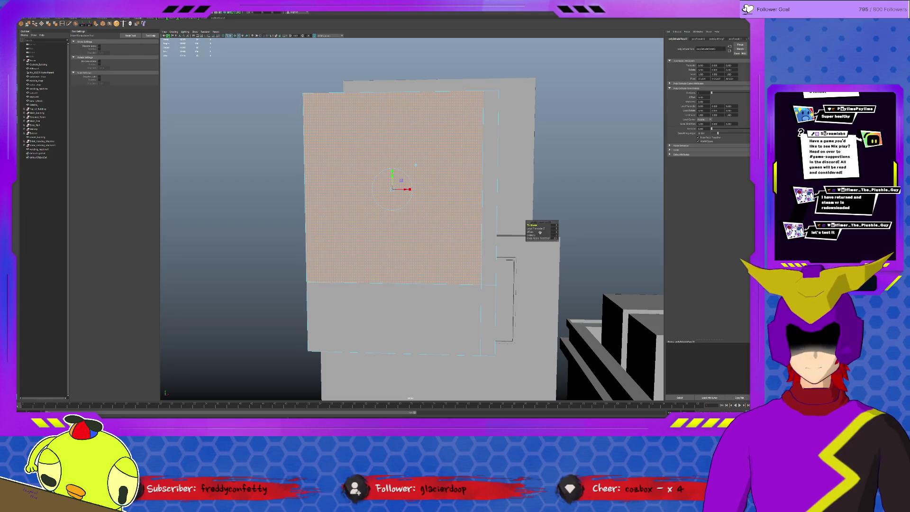
left_click_drag(555, 234, 558, 235)
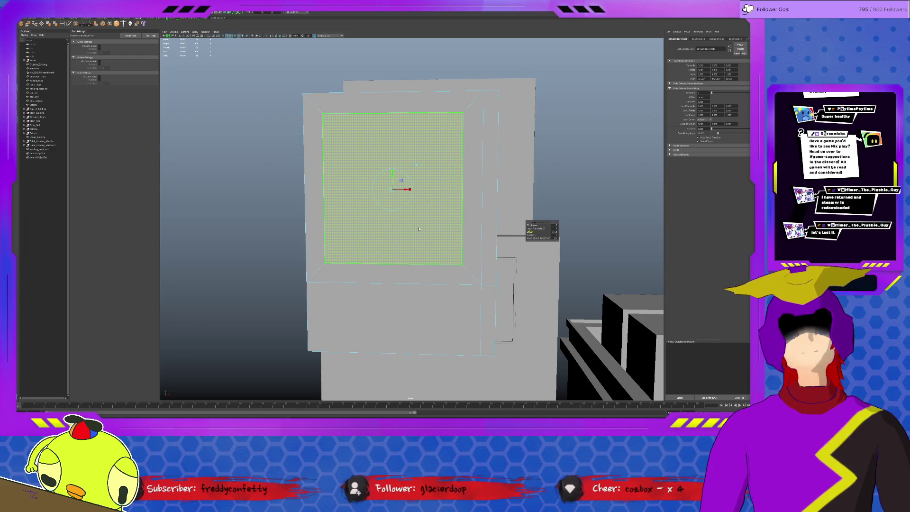
Insert multiple edge loops across the front panel.
key("q")
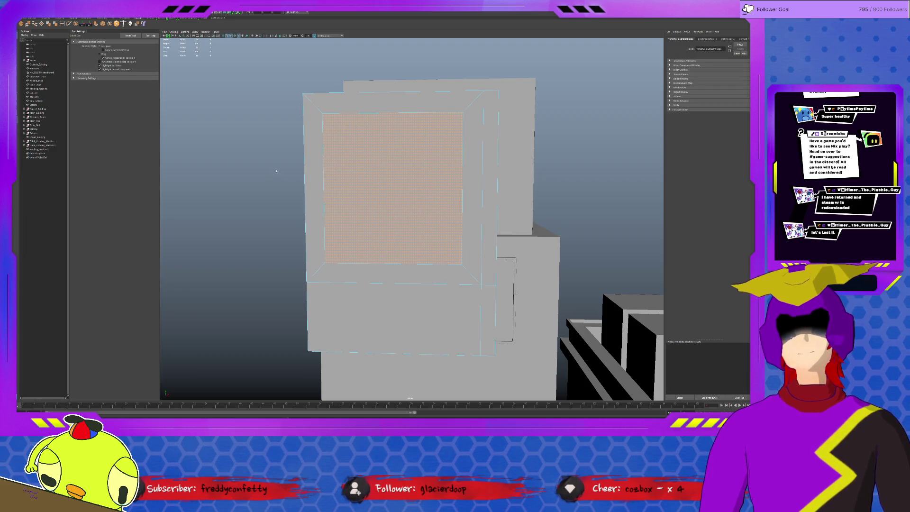
key("ctrl+shift+x")
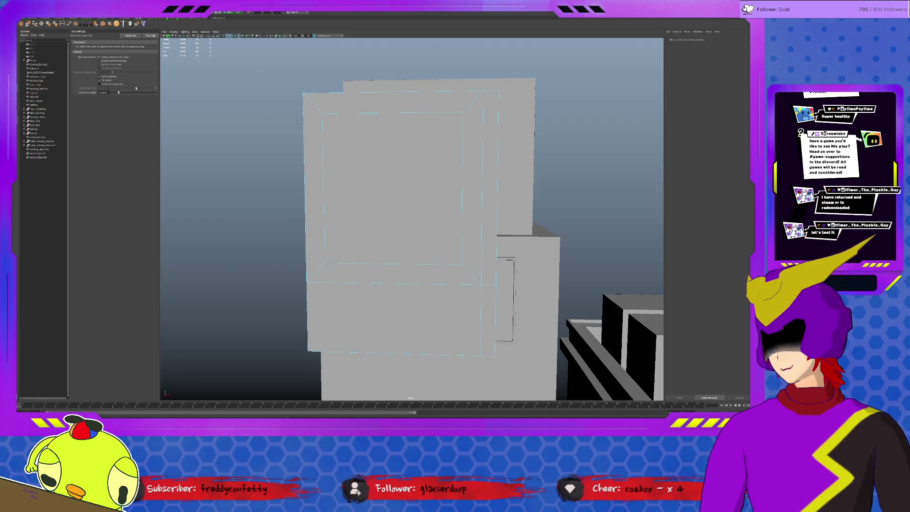
left_click(110, 65)
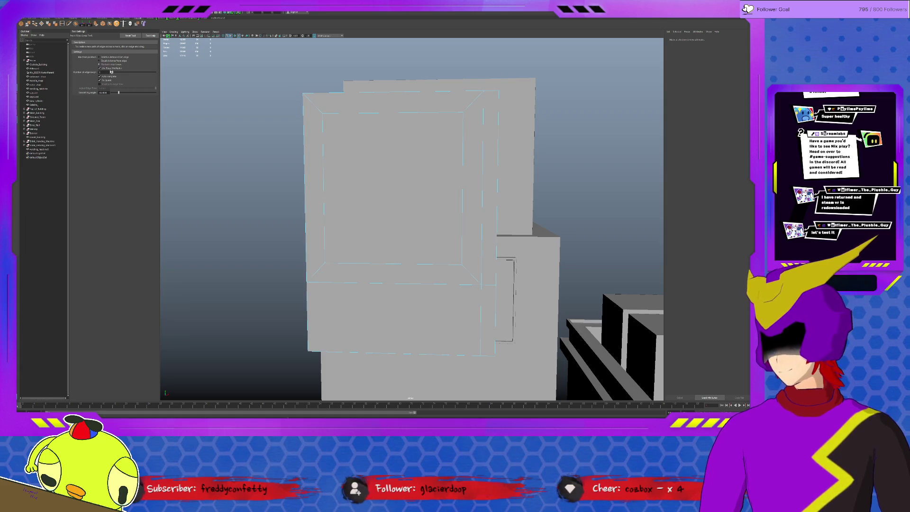
left_click(358, 114)
Select the panel's inner edges, then chamfer the lower-left and top-right corner vertices.
key("q")
left_click(393, 107)
key("w")
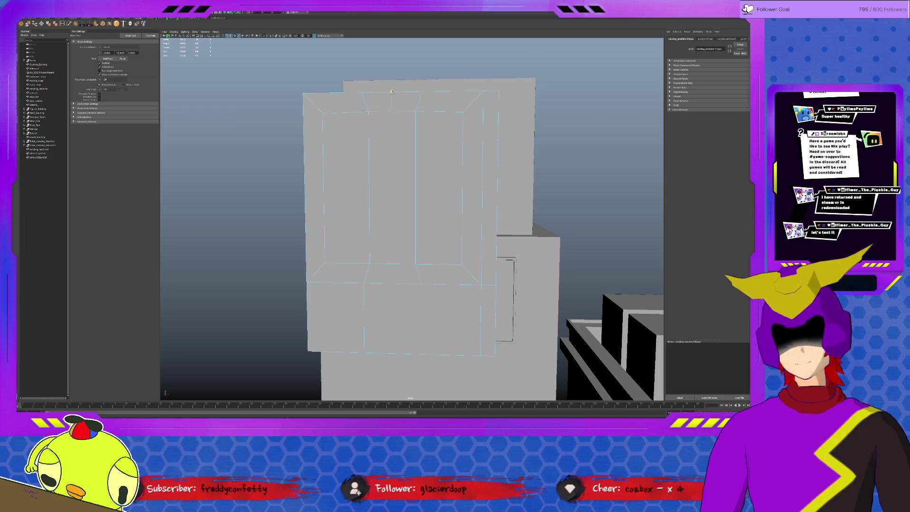
left_click(369, 227)
left_click(385, 263)
left_click(416, 228)
left_click(392, 264)
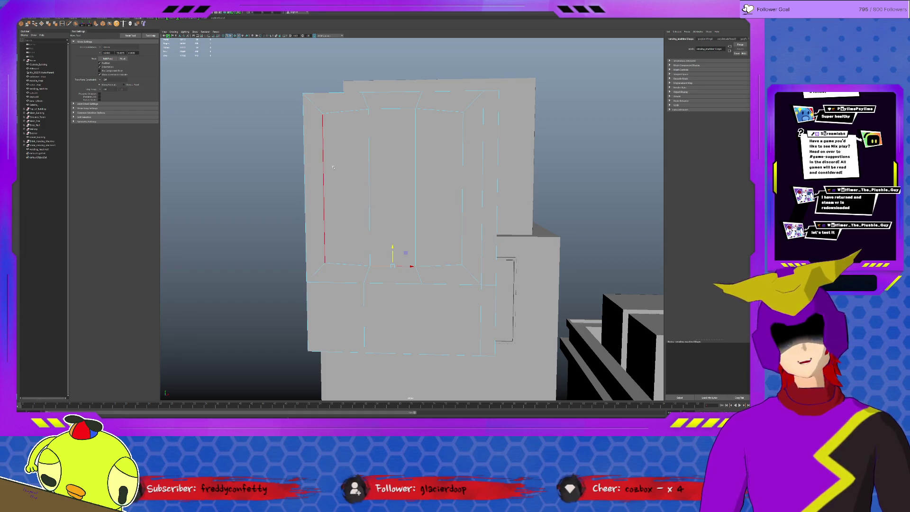
left_click(322, 263)
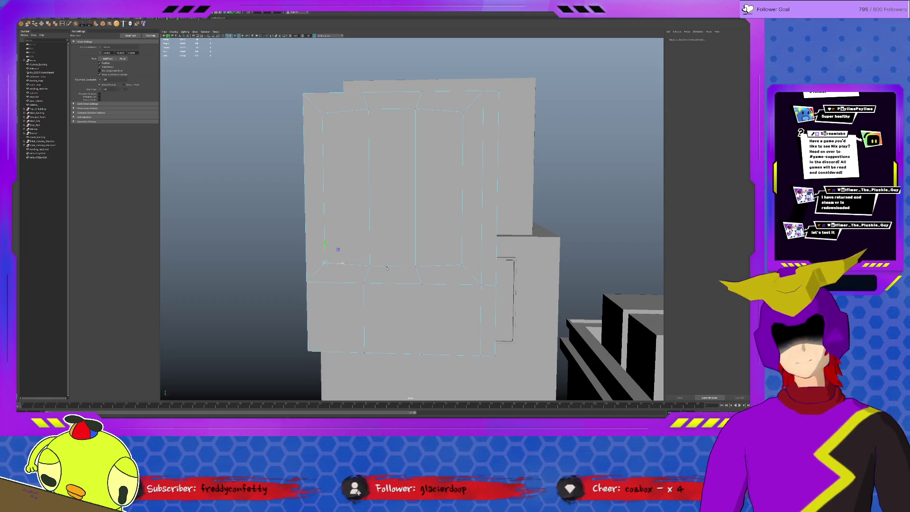
left_click(468, 110, "shift")
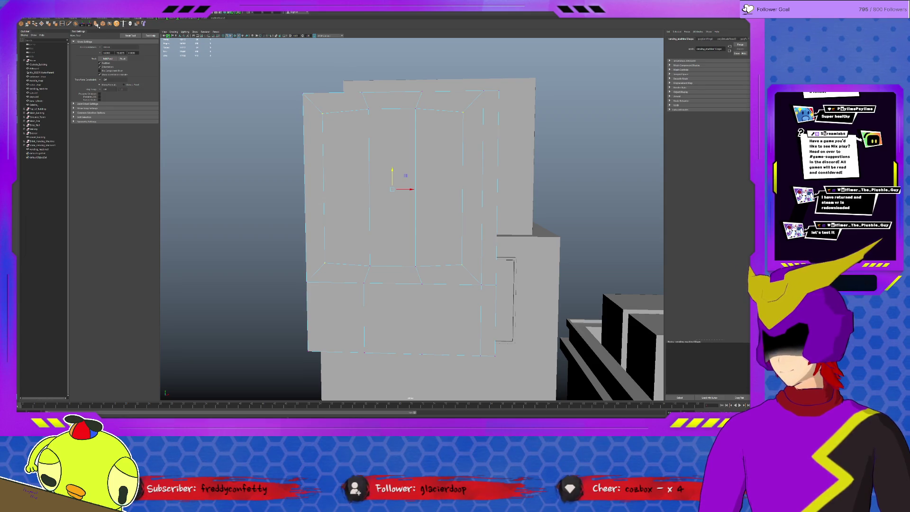
left_click(102, 25)
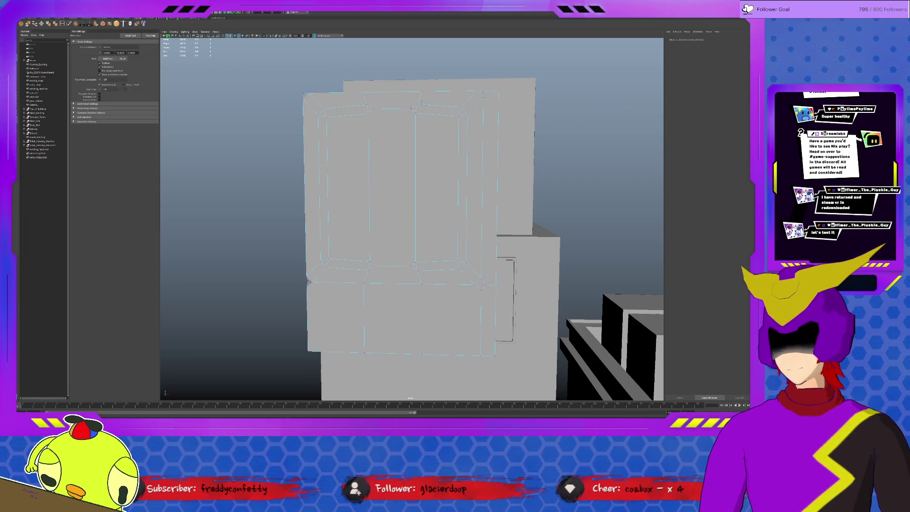
Select the panel's inner edge loop and bevel its corners.
left_click_drag(488, 121, 487, 135, "alt")
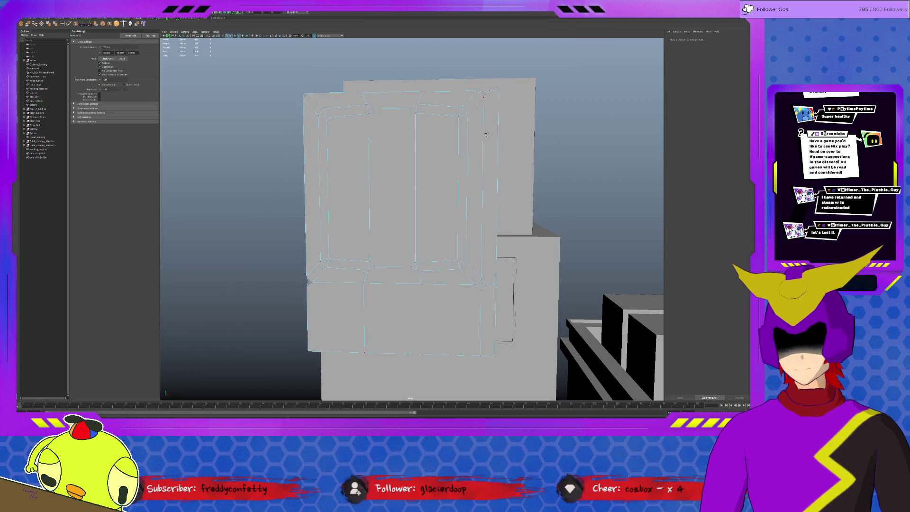
left_click(486, 135)
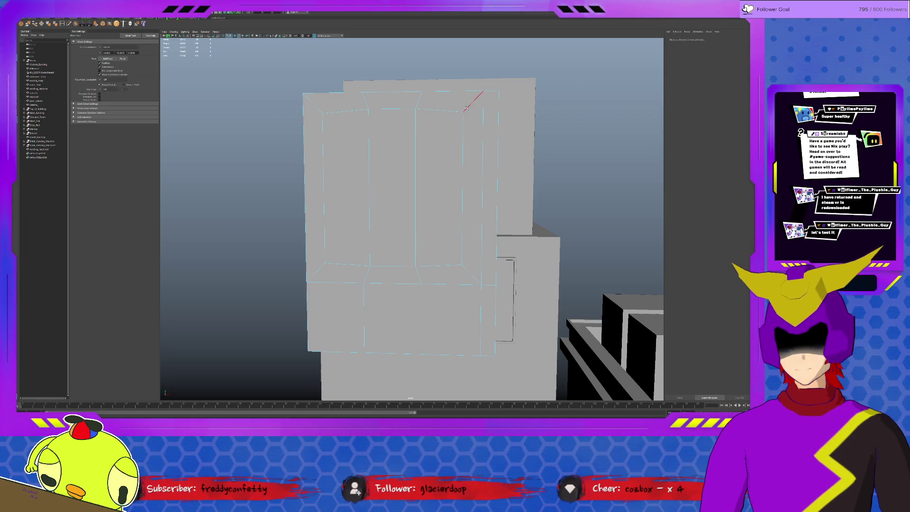
left_click(472, 116)
left_click_drag(472, 117, 476, 125, "alt")
double_click(318, 166)
left_click(466, 291, "ctrl")
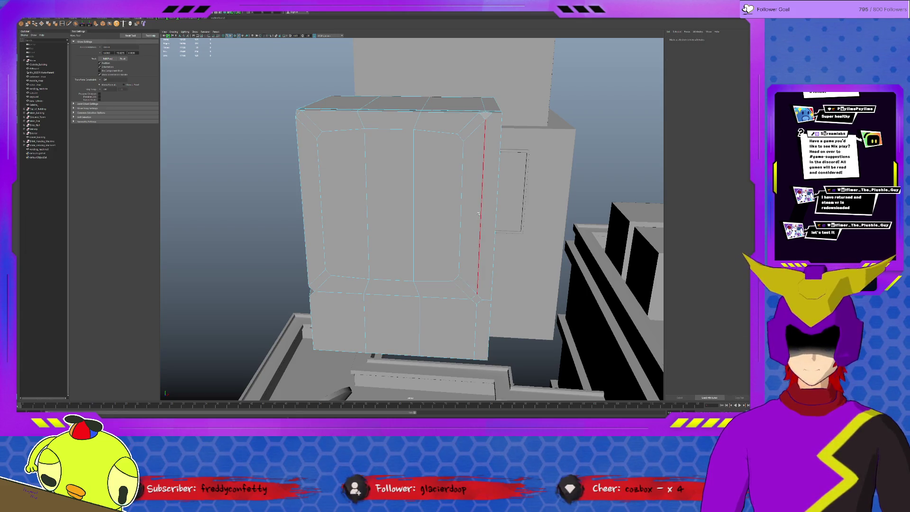
Select the panel's four corner vertices, then clear and reselect the vending machine.
mouse_move(463, 219)
left_mouse_down("alt")
mouse_move(462, 210)
mouse_move(478, 221)
left_mouse_up("alt")
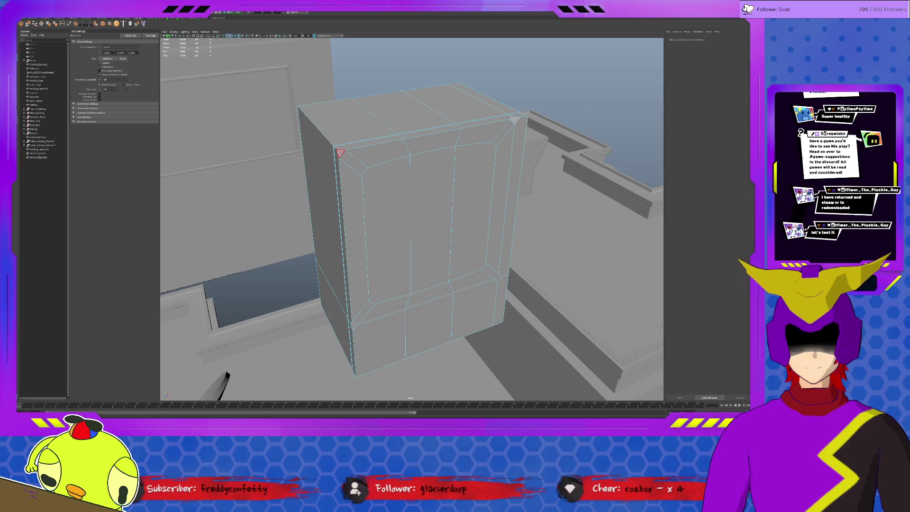
left_click(338, 150)
left_click(515, 119, "shift")
left_click(498, 277, "shift")
left_click(353, 325, "shift")
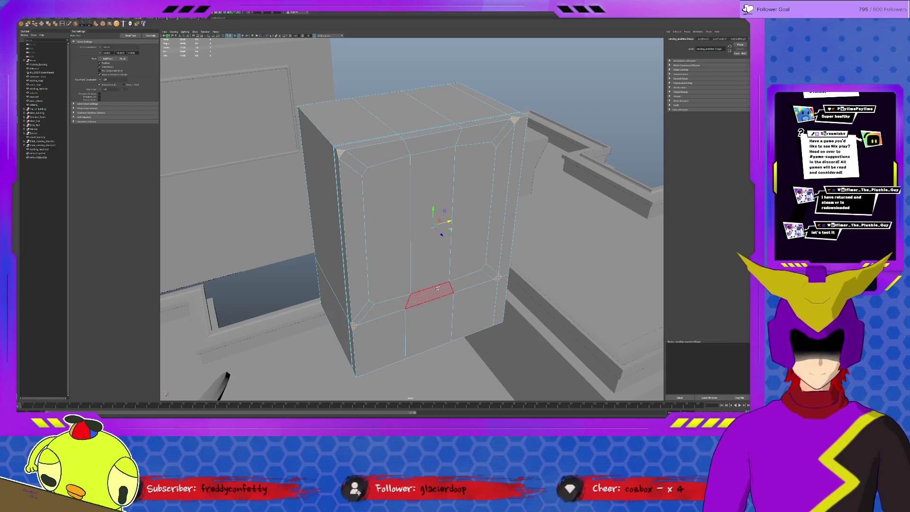
left_click(339, 152)
left_click(338, 151)
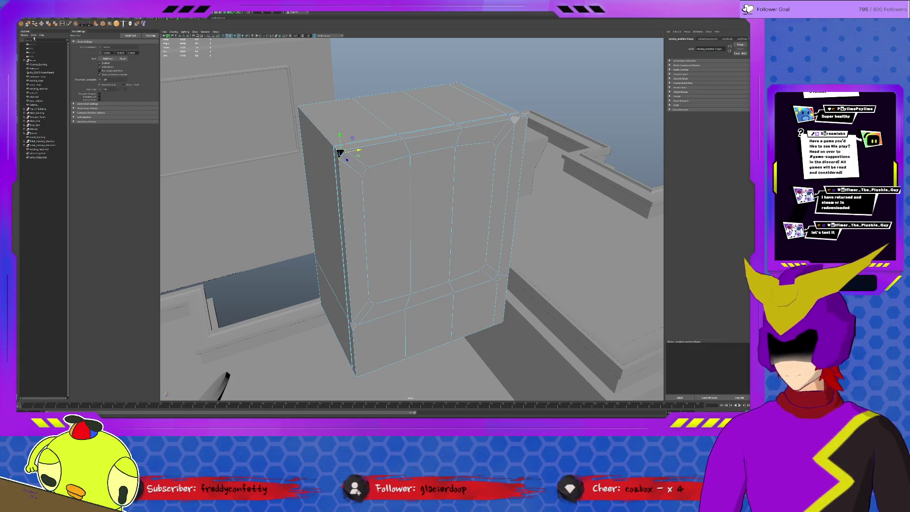
left_click(517, 125)
left_click(515, 122)
left_click(516, 136)
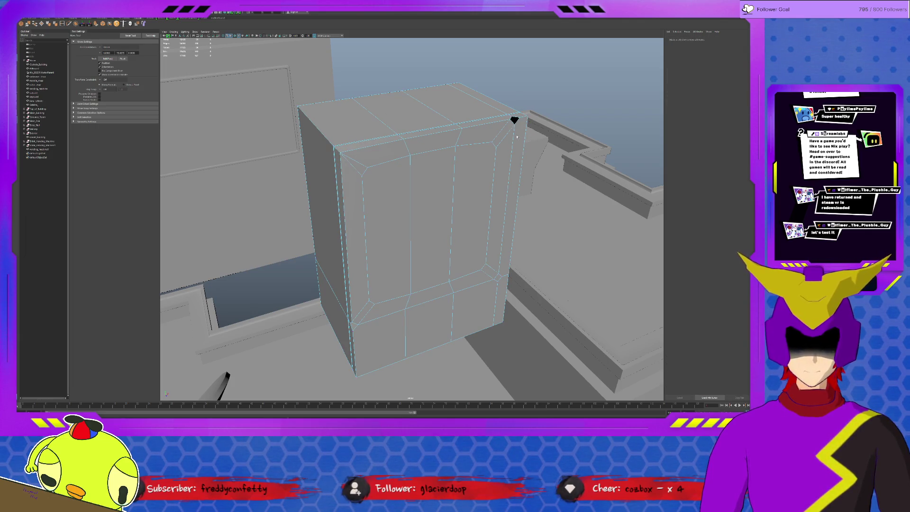
left_click(514, 121)
Move the selected corner vertex to adjust the panel shape.
key("q")
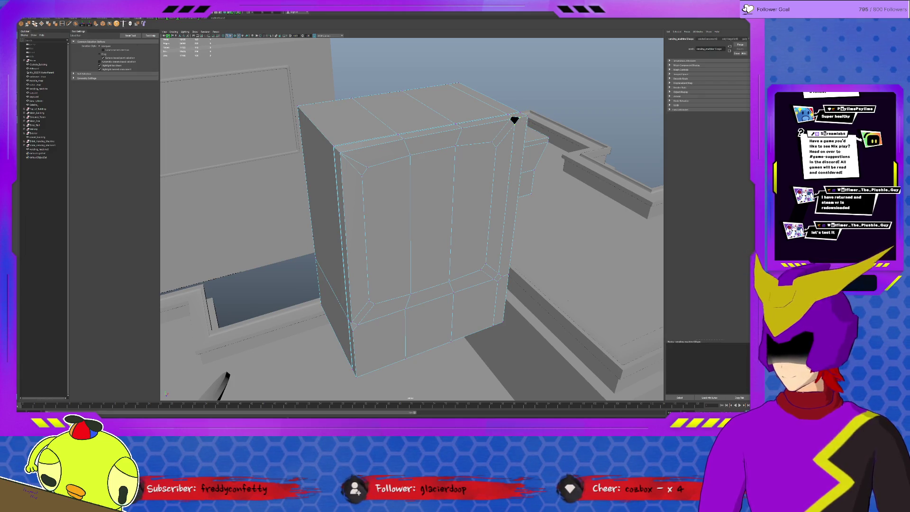
mouse_move(515, 124)
left_mouse_down("alt")
mouse_move(516, 141)
mouse_move(522, 105)
left_mouse_up("alt")
key("w")
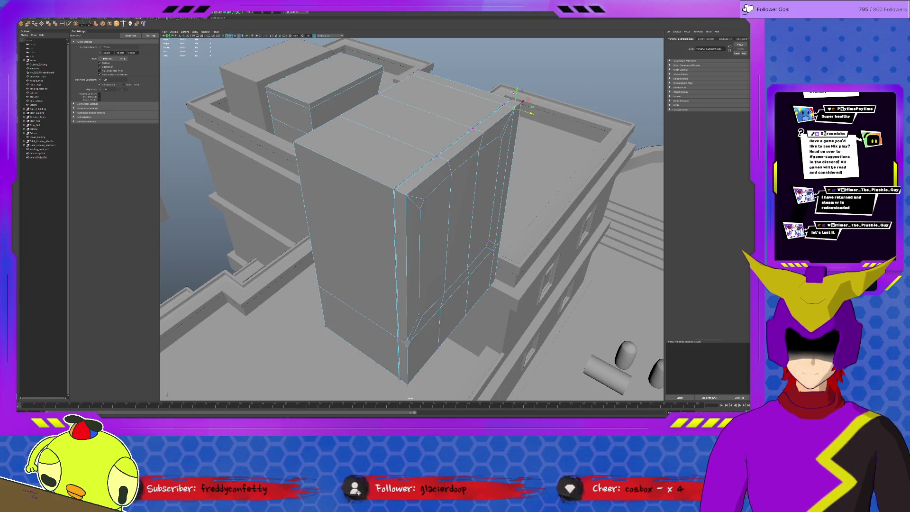
left_click_drag(523, 101, 346, 284)
Select and deselect the front corner vertex, bringing the box's front face up close.
left_click(364, 282)
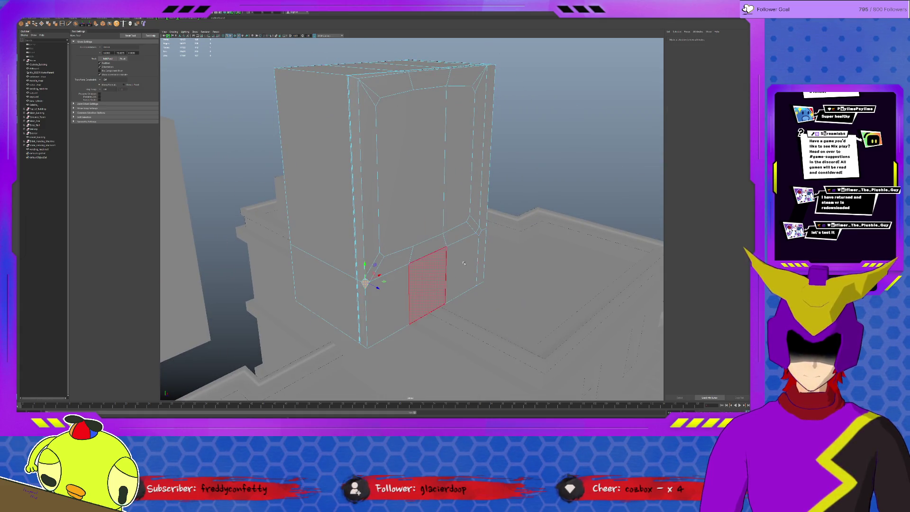
left_click(440, 251)
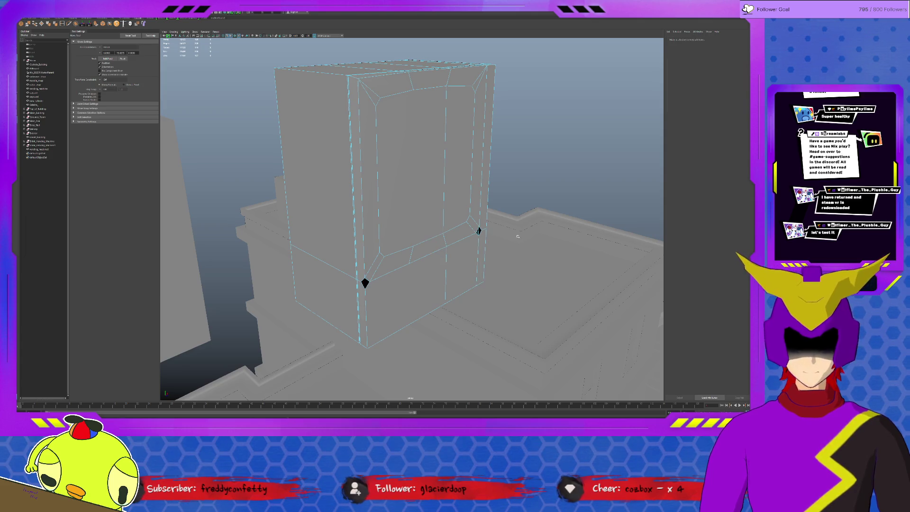
left_click(377, 284)
key("q")
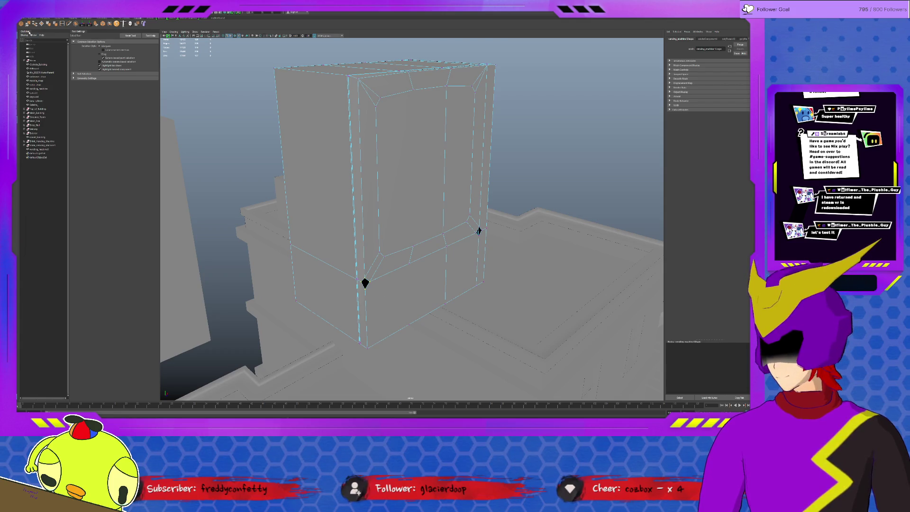
key("w")
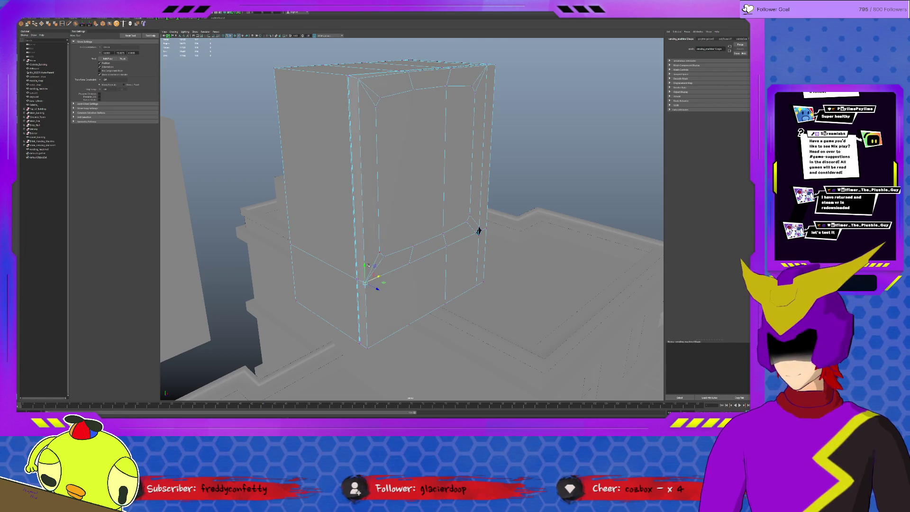
left_click(377, 275)
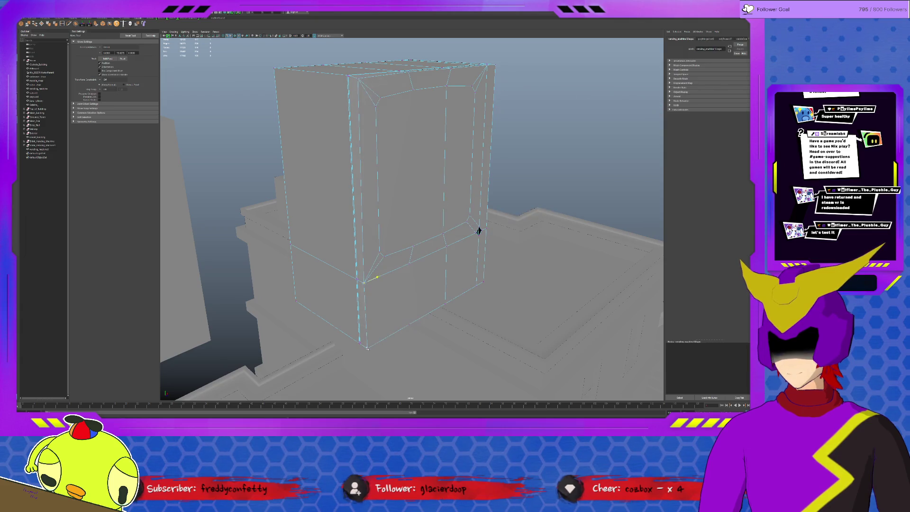
left_click(357, 279)
mouse_move(478, 230)
left_mouse_down("alt")
mouse_move(465, 230)
mouse_move(422, 272)
mouse_move(458, 259)
left_mouse_up("alt")
Select the upper horizontal edge loop and scale it with an adjusted pivot.
left_click(486, 267)
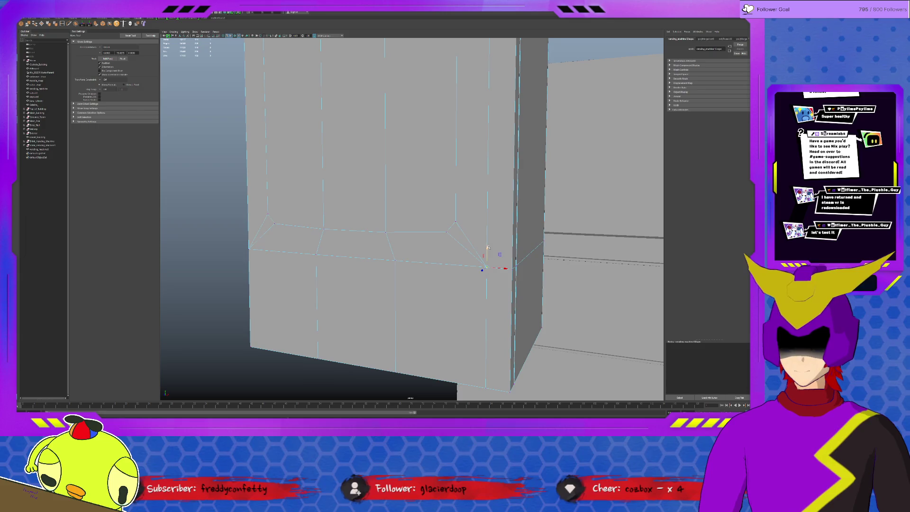
left_click(504, 269)
left_click_drag(486, 384, 377, 293, "alt")
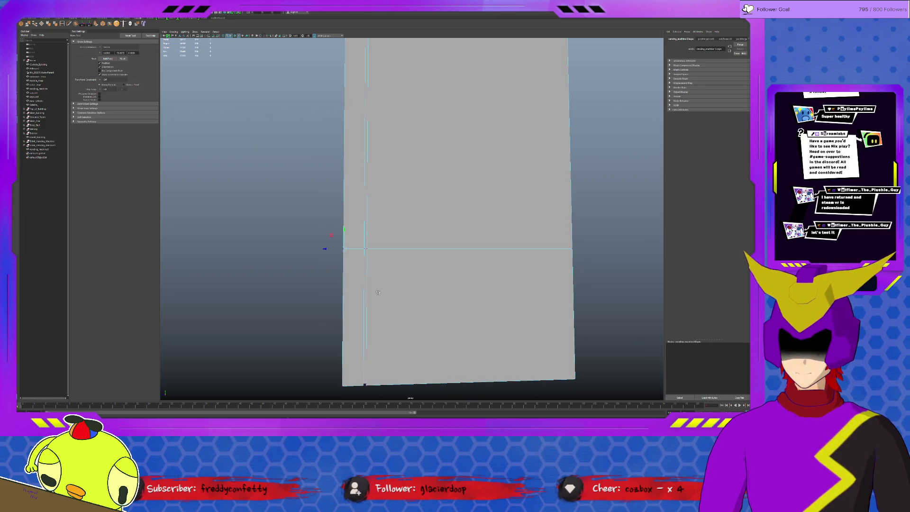
left_click(416, 248)
mouse_move(416, 248)
left_mouse_down("alt")
mouse_move(401, 247)
mouse_move(435, 242)
mouse_move(377, 242)
left_mouse_up("alt")
left_click(429, 228)
key("d")
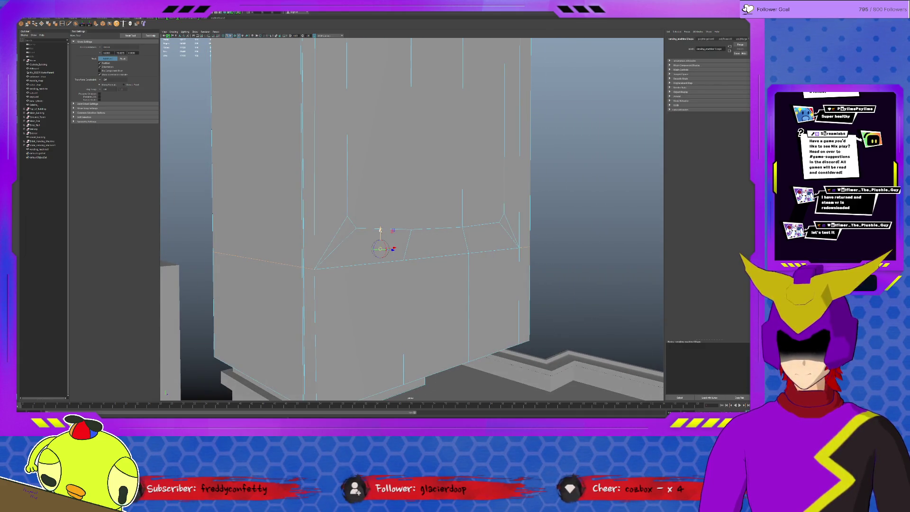
key("r")
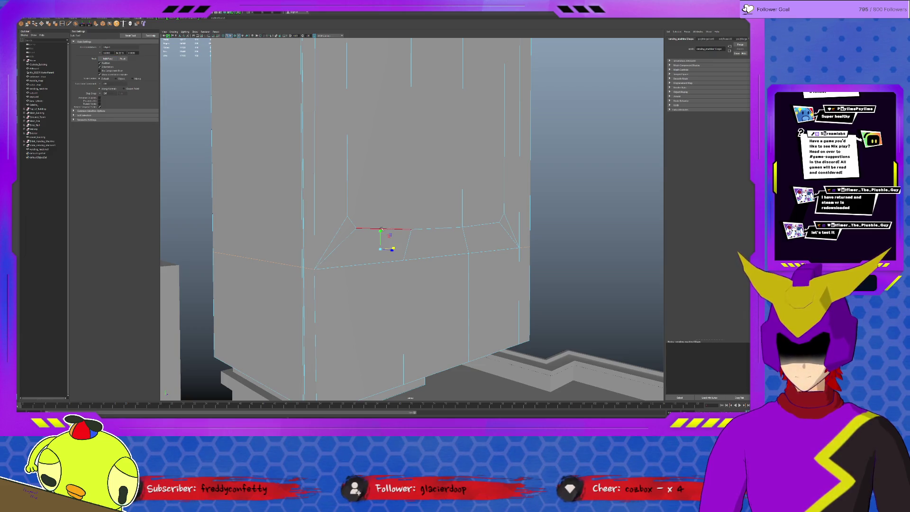
Move the box's top-right corner component, then view the front straight on.
mouse_move(380, 382)
left_mouse_down("alt")
mouse_move(419, 258)
mouse_move(463, 202)
left_mouse_up("alt")
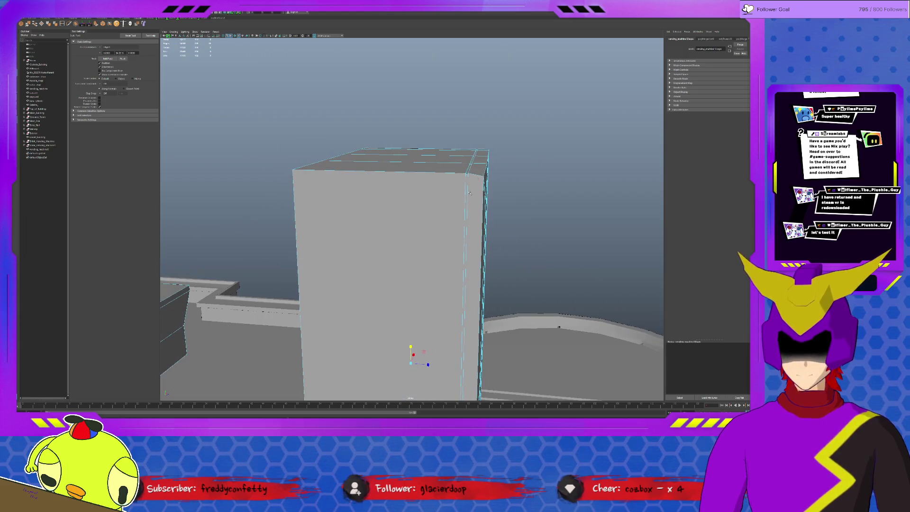
left_click(473, 163)
key("w")
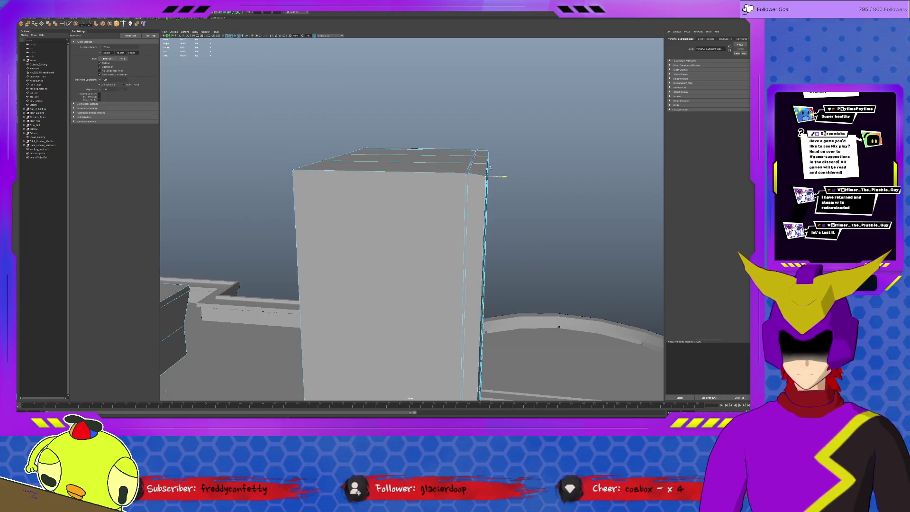
left_click_drag(508, 185, 477, 185, "alt")
left_click(288, 169)
left_click_drag(399, 207, 425, 198, "alt")
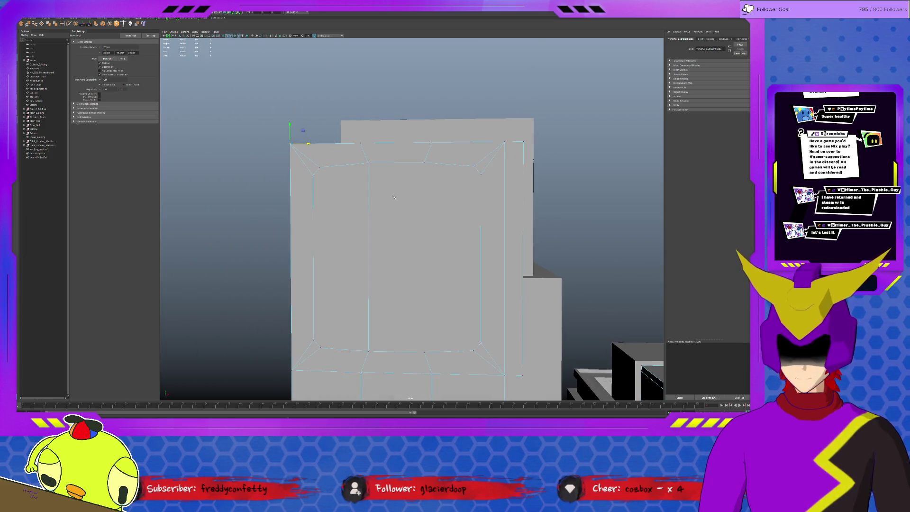
Cut a new vertical edge across the front face with Multi-Cut.
left_click(69, 24)
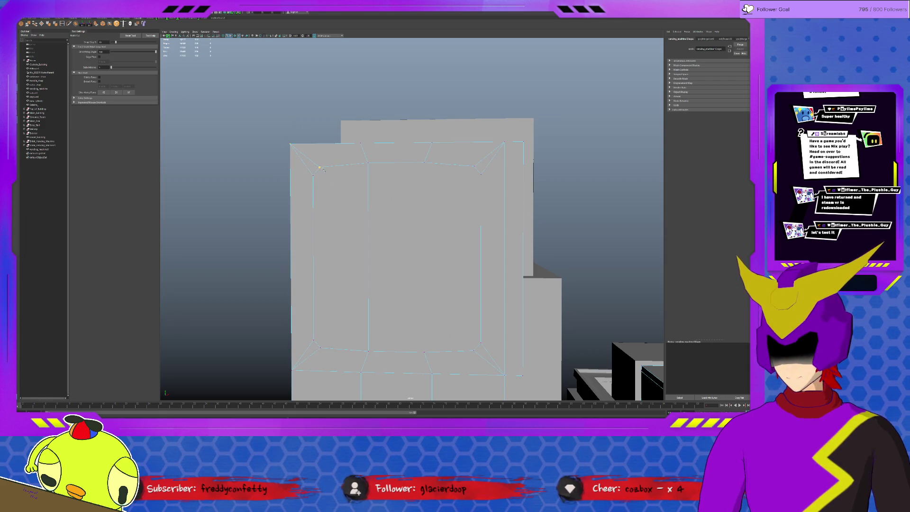
left_click(321, 349)
right_click(321, 349)
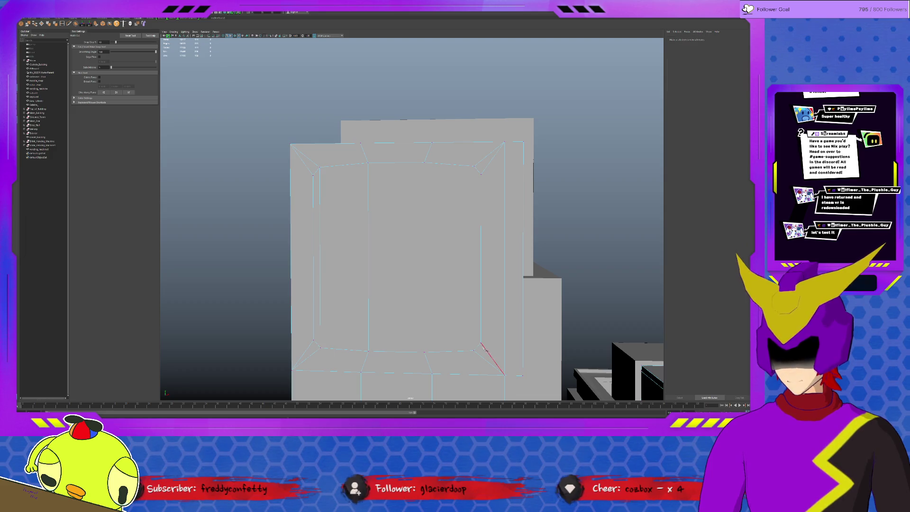
left_click(473, 350)
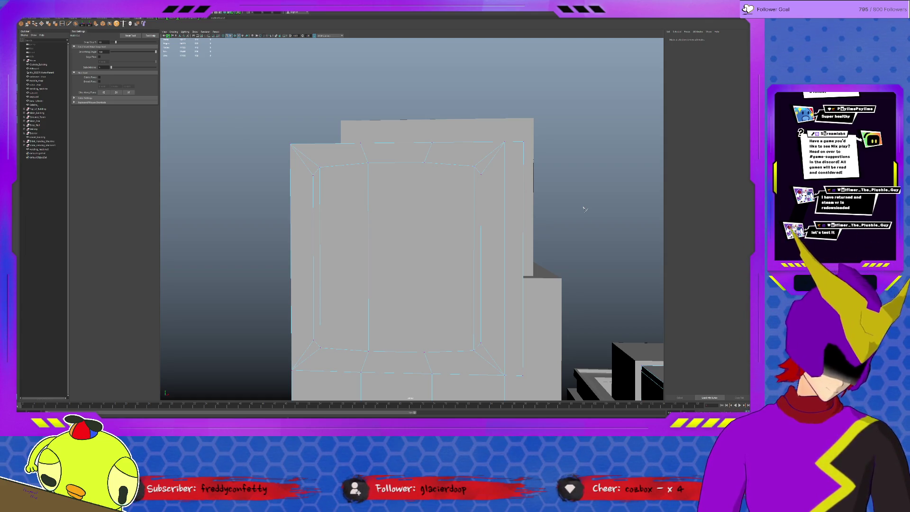
Extrude the four window face columns inward, recessing the window within its rim.
key("q")
left_click(341, 237)
left_click(396, 218, "shift")
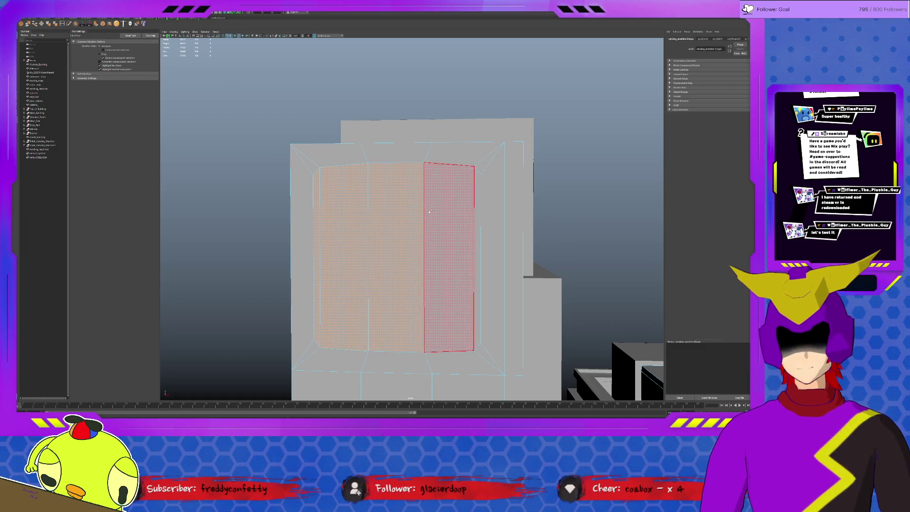
left_click(429, 211, "shift")
left_click(476, 213, "shift")
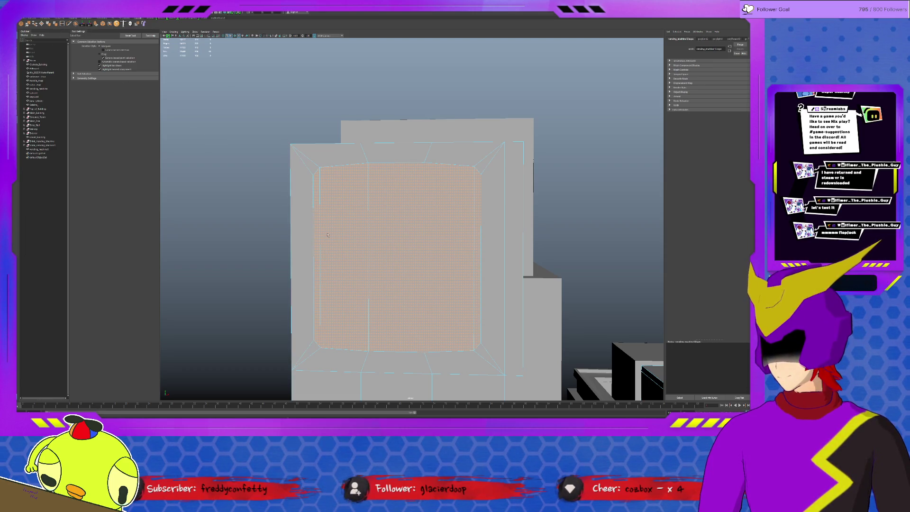
key("ctrl+e")
left_click_drag(463, 254, 382, 290, "alt")
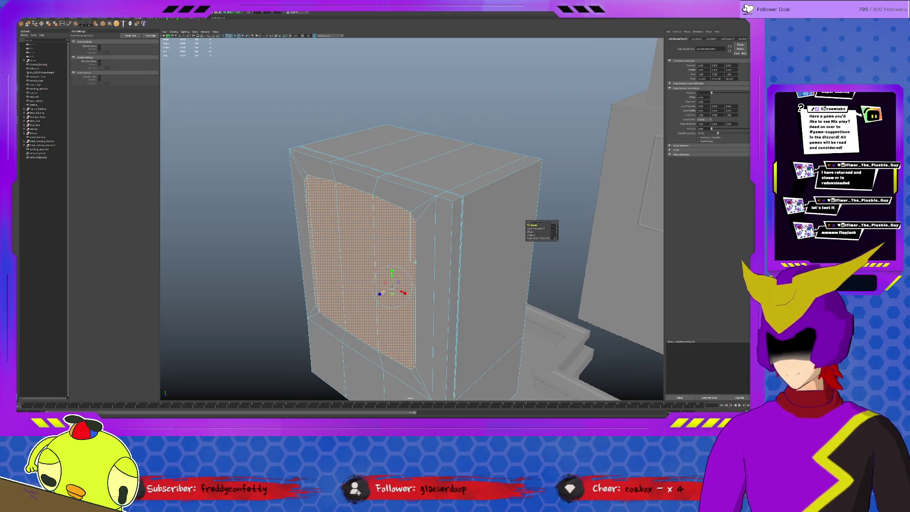
left_click_drag(383, 291, 386, 291)
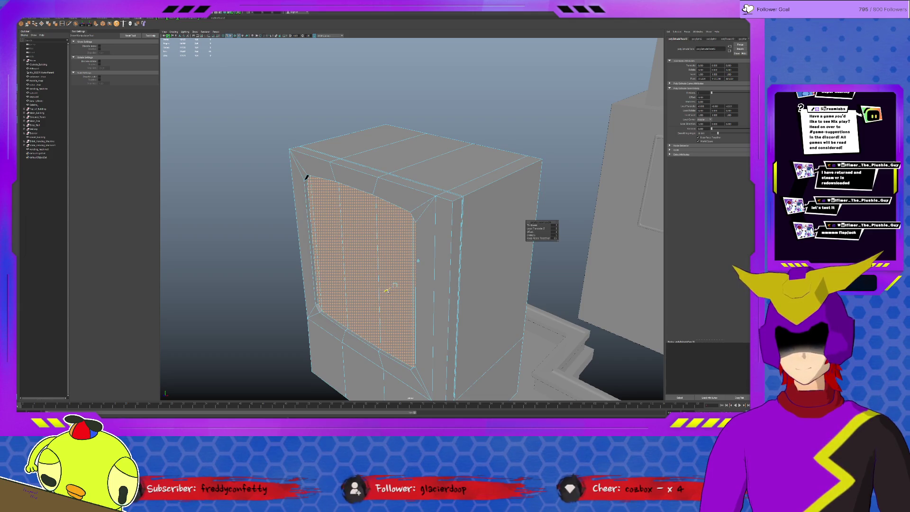
left_click_drag(386, 291, 451, 264, "alt")
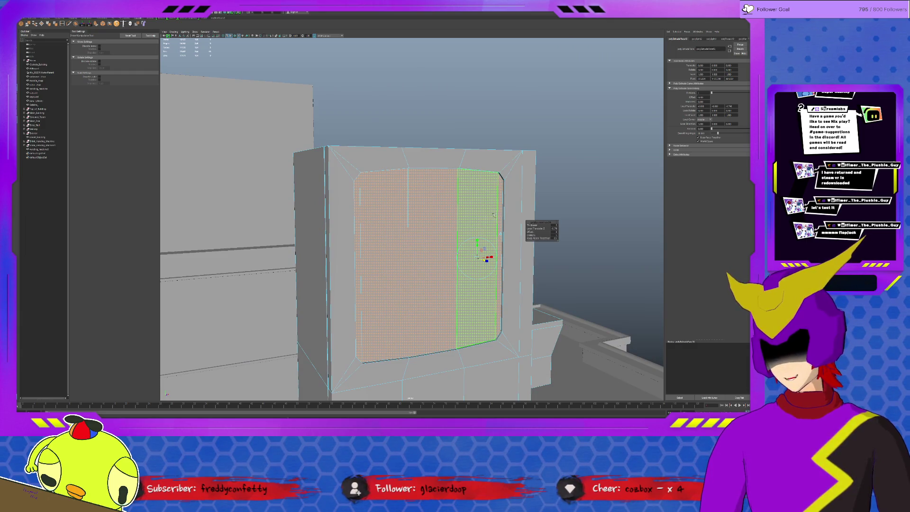
key("q")
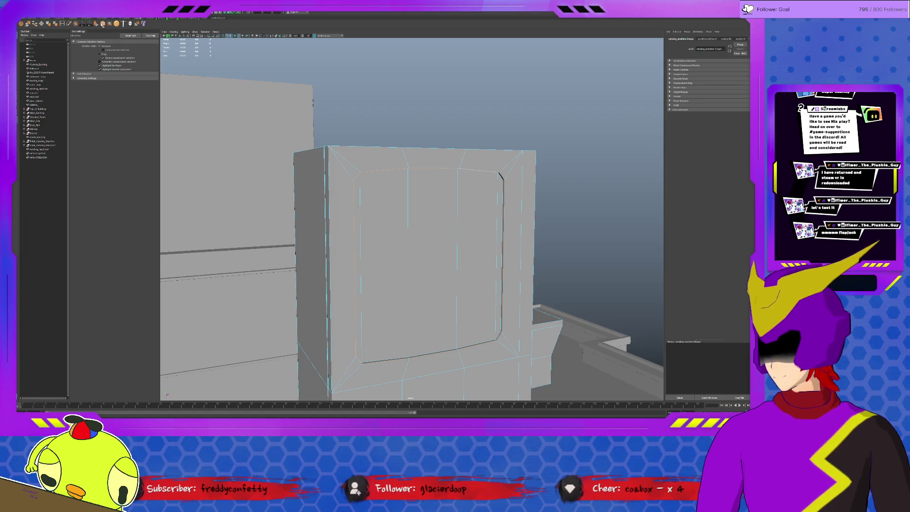
left_click(103, 25)
scroll(458, 227, "up", 3)
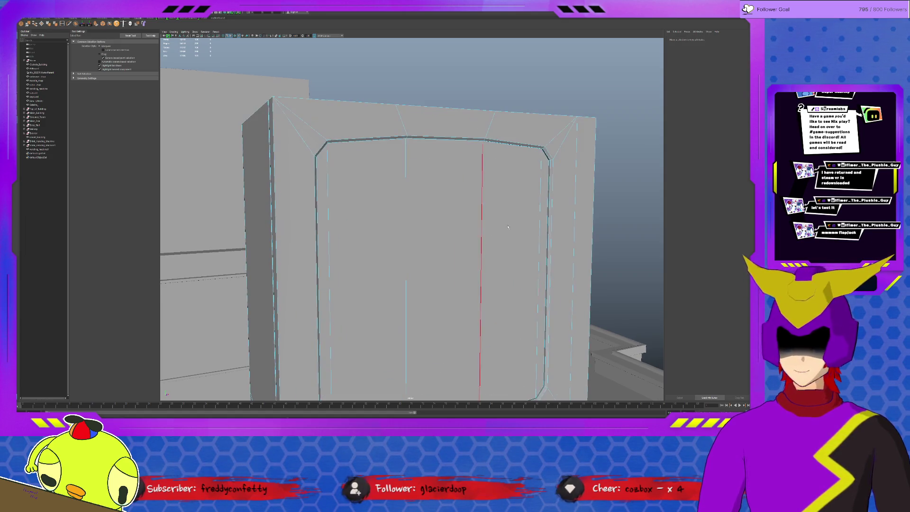
left_click(552, 202)
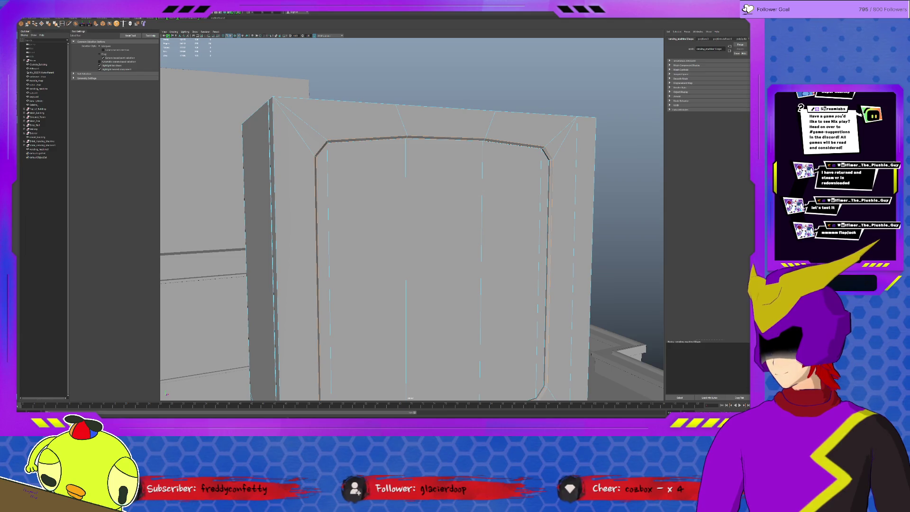
left_click_drag(379, 208, 356, 194, "alt")
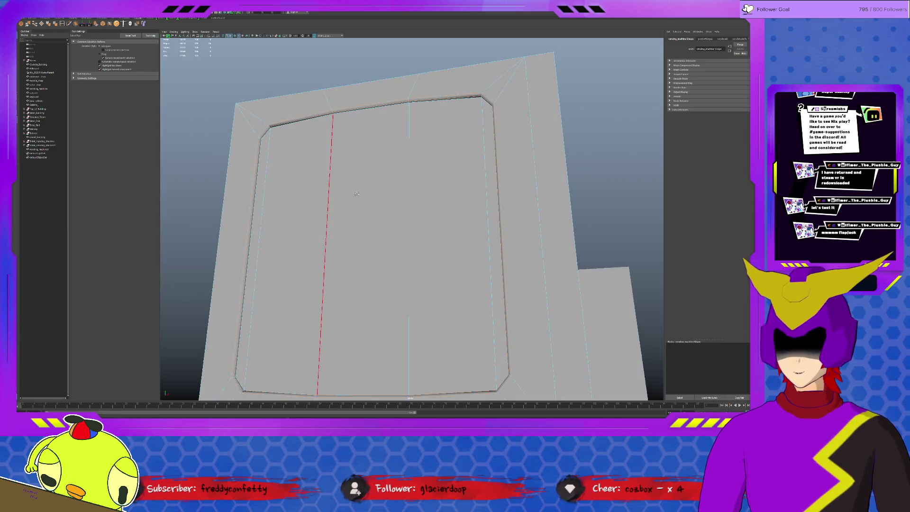
scroll(357, 194, "down", 2)
scroll(315, 139, "up", 4)
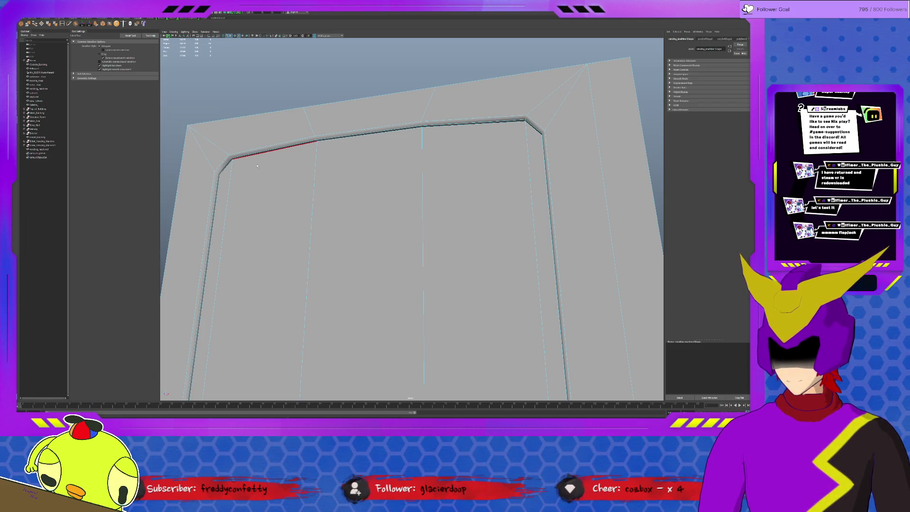
key("F8")
left_click(264, 93)
mouse_move(264, 93)
left_mouse_down("alt")
mouse_move(303, 256)
mouse_move(350, 237)
left_mouse_up("alt")
left_click(360, 236)
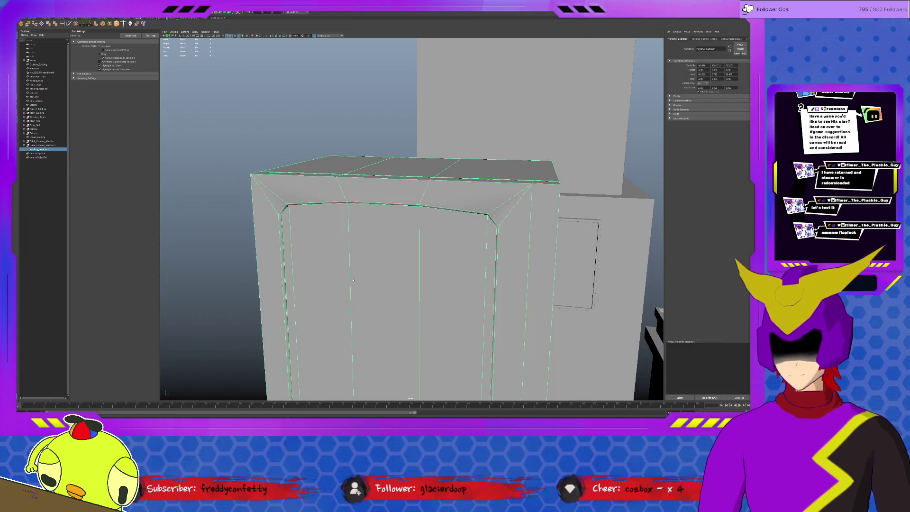
scroll(359, 226, "up", 3)
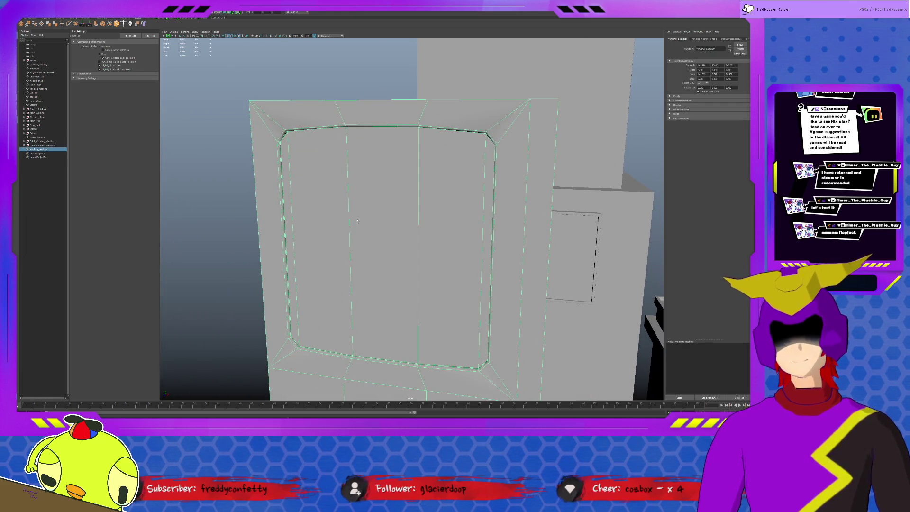
Select the thin face and vertical edge along the window's left side, inspecting the panel.
key("F11")
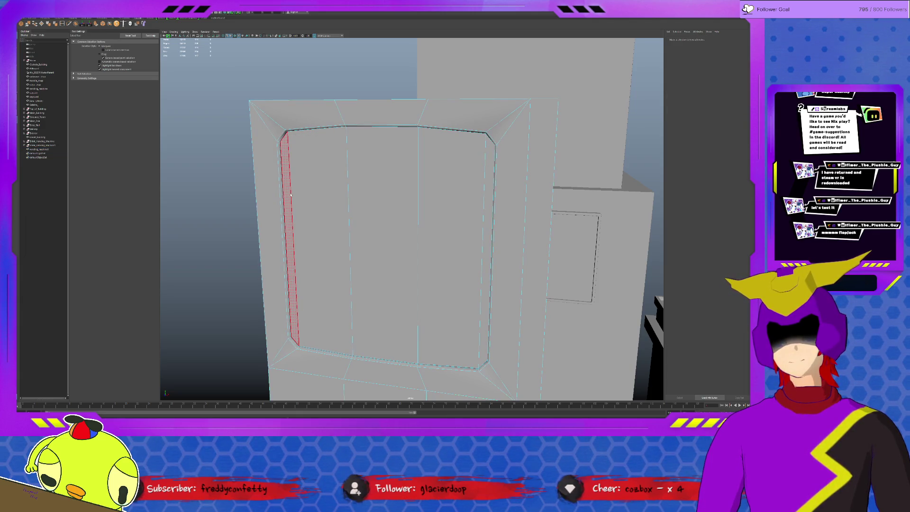
left_click(287, 195)
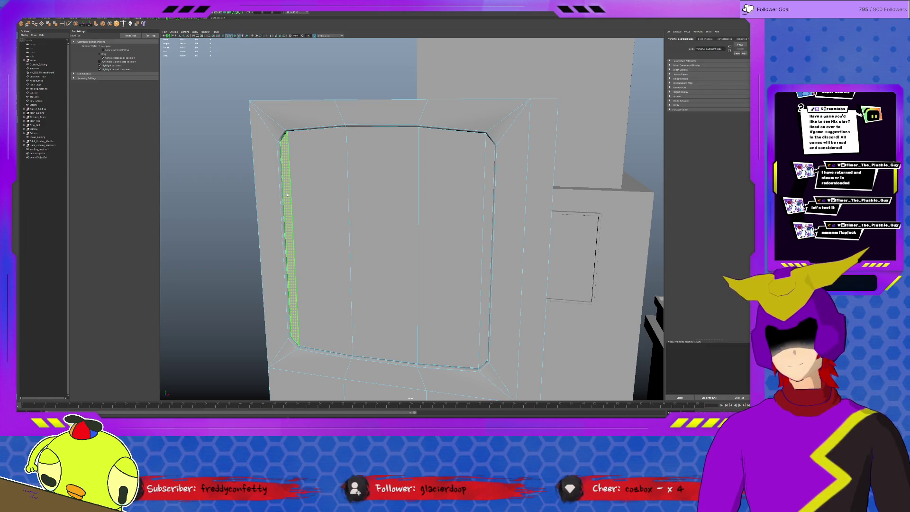
scroll(332, 227, "down", 5)
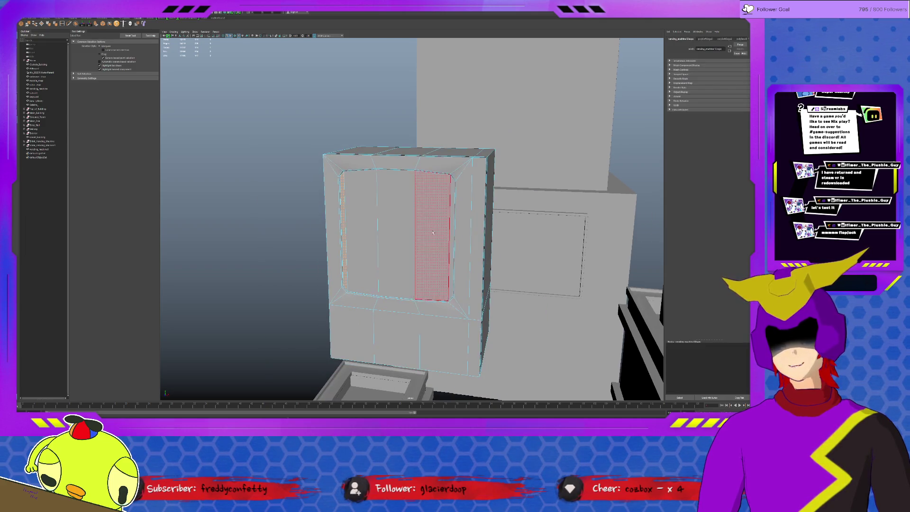
key("F10")
left_click(372, 241)
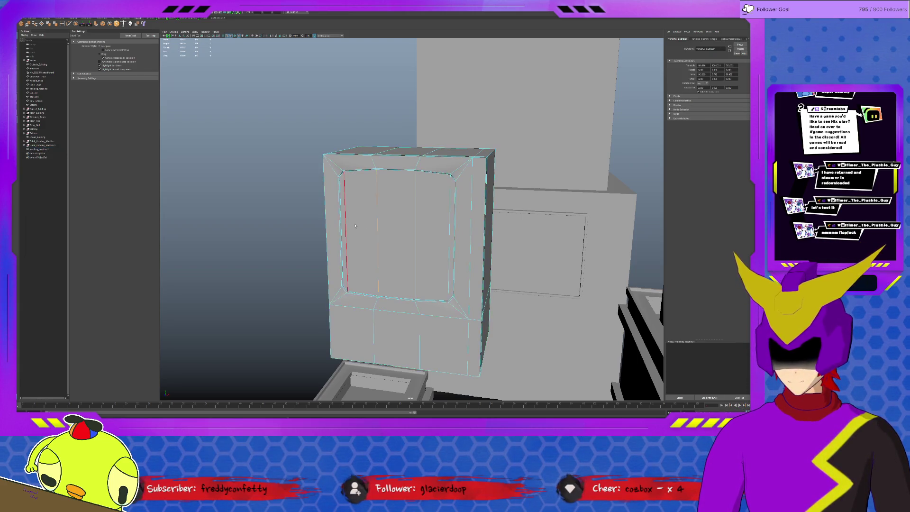
scroll(355, 225, "up", 6)
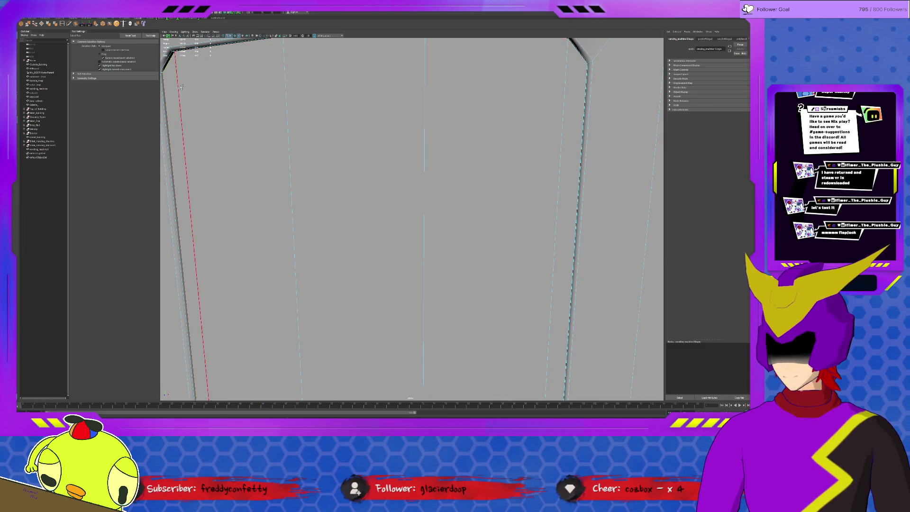
scroll(470, 343, "down", 5)
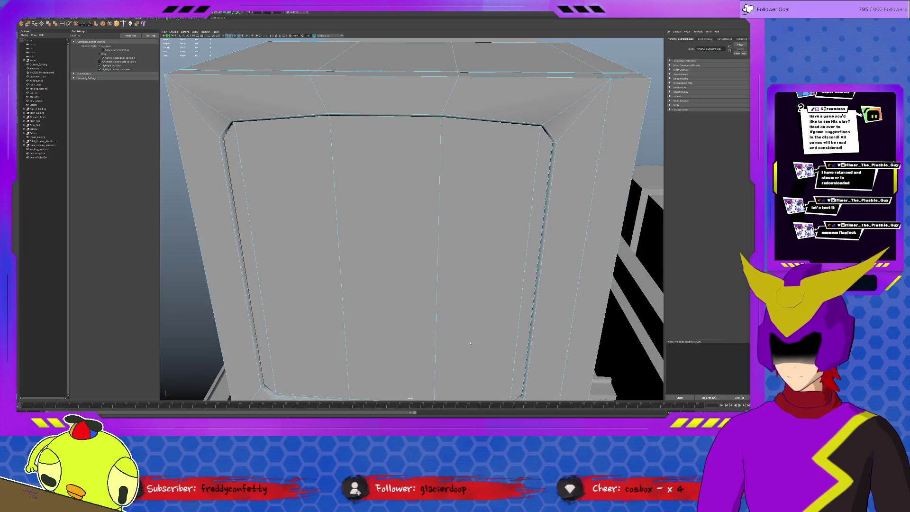
mouse_move(470, 343)
left_mouse_down("alt")
mouse_move(478, 308)
mouse_move(360, 228)
mouse_move(247, 170)
left_mouse_up("alt")
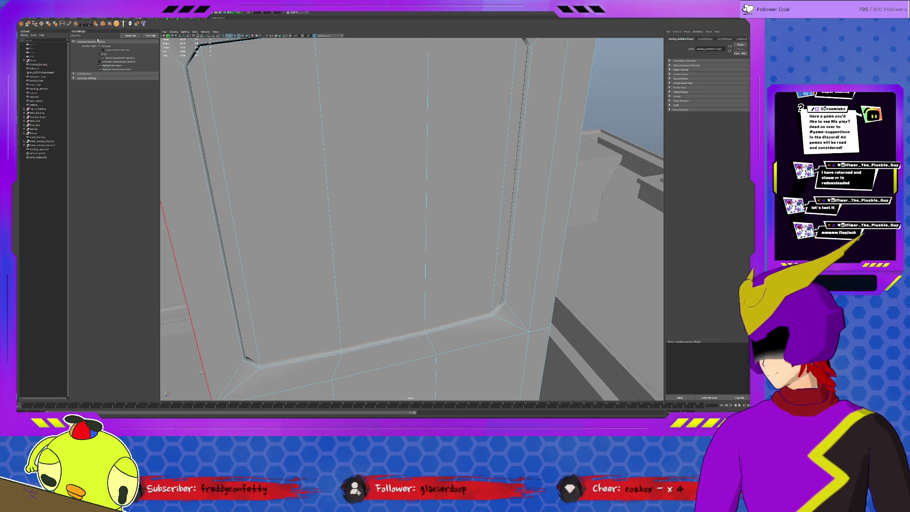
Select the window panel, remove its inner bevel edges, then isolate and frame it.
left_click(39, 149)
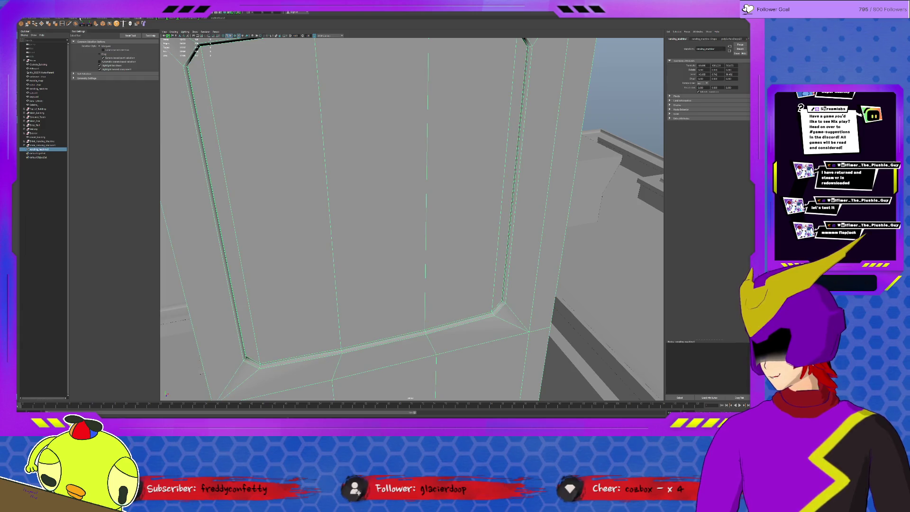
left_click(115, 25)
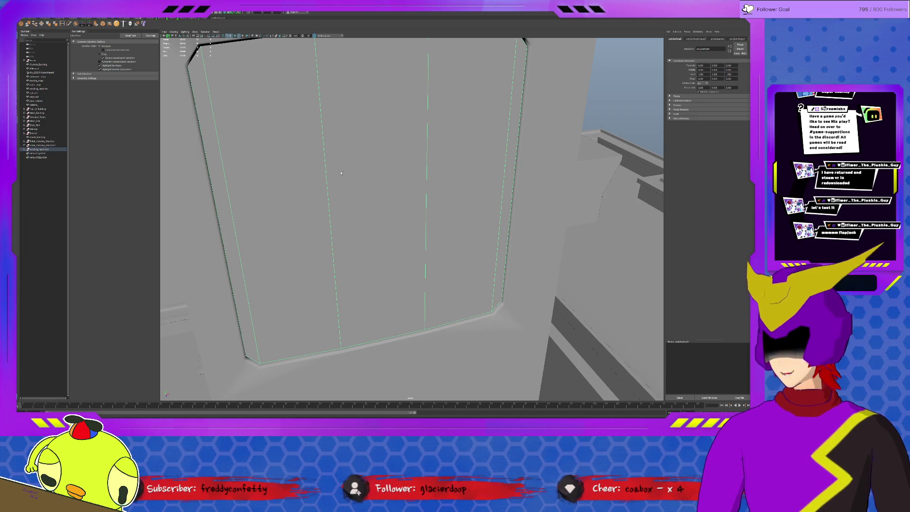
key("ctrl+1")
key("f")
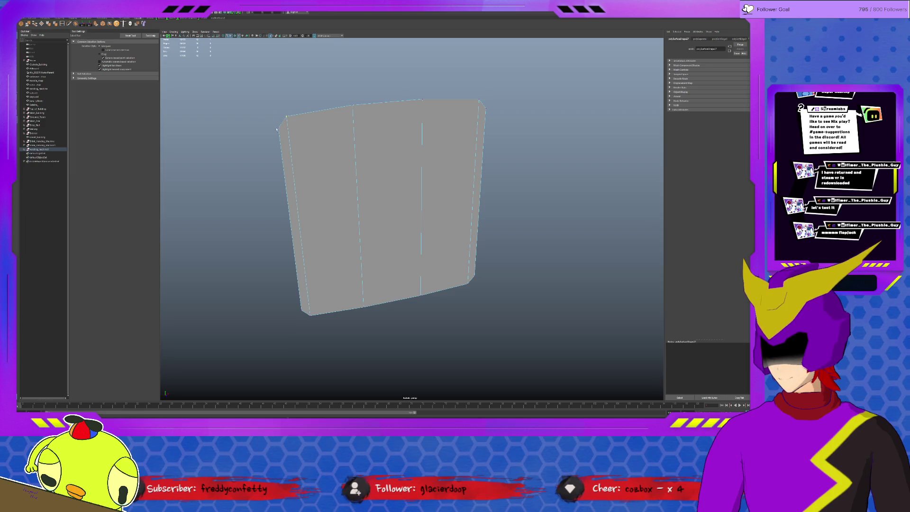
Show the scene again and check the surrounding frame mesh on its own in isolation.
key("ctrl+1")
left_click(290, 101)
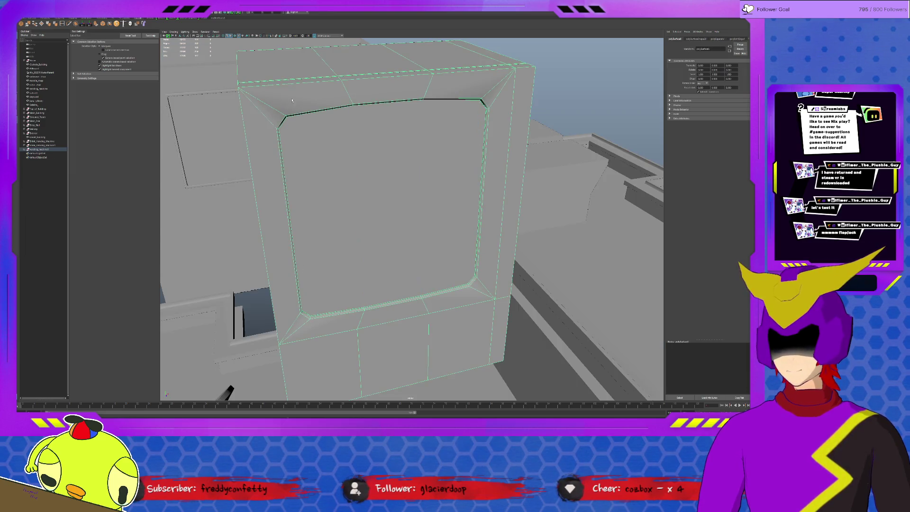
key("ctrl+1")
left_click(290, 101)
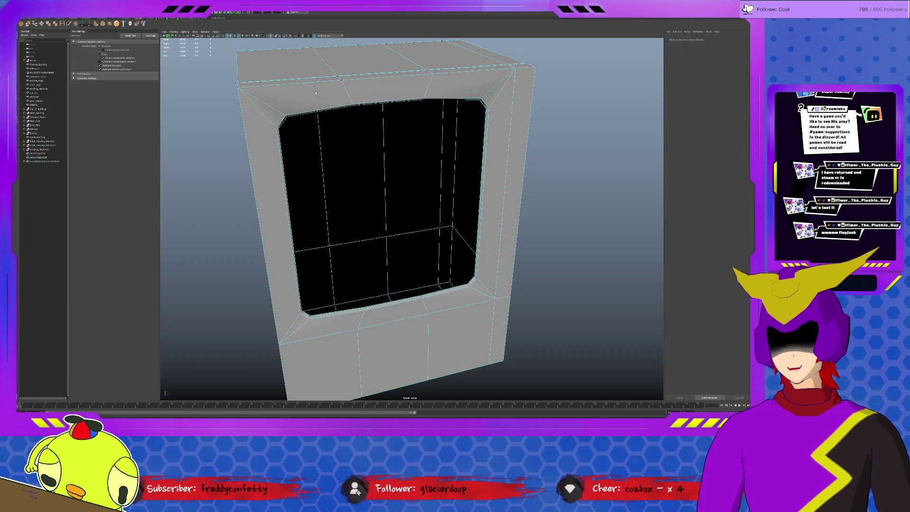
scroll(245, 73, "up", 3)
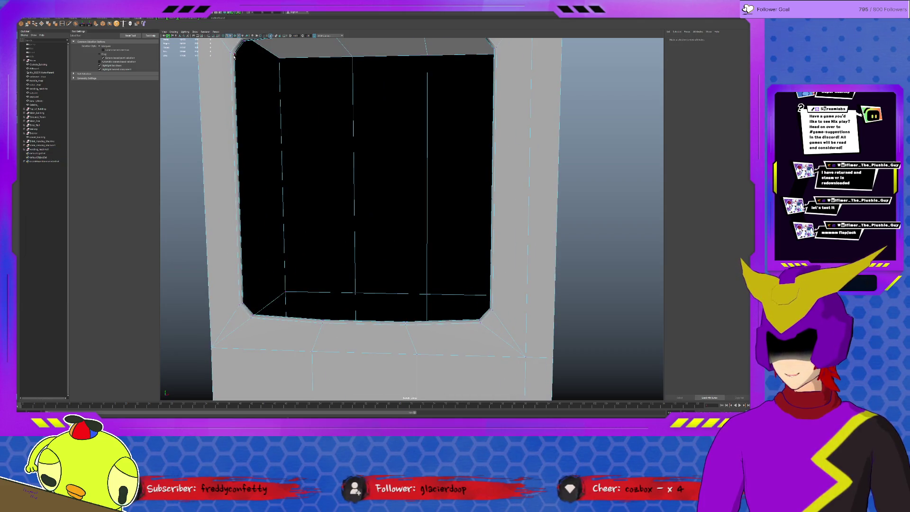
left_click(234, 56)
Select the rounded inner panel, isolate it, and ready the Insert Edge Loop Tool.
key("ctrl+1")
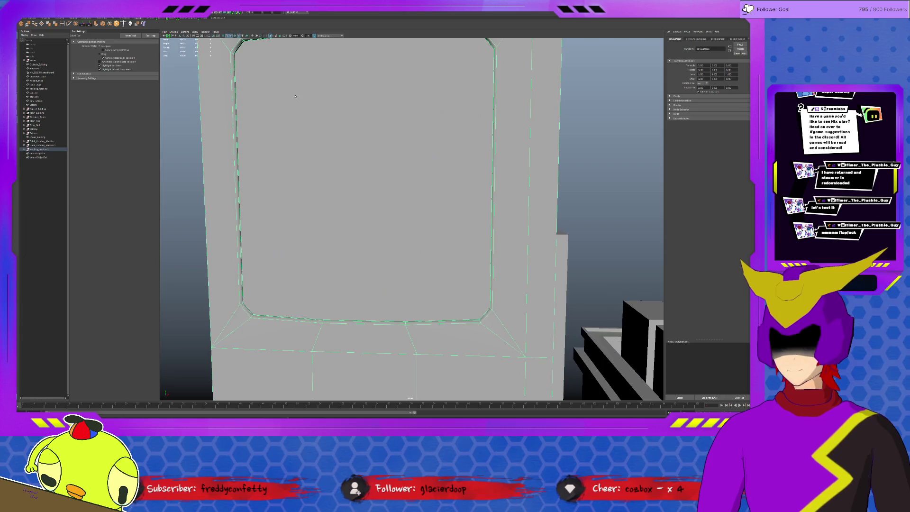
left_click(295, 96)
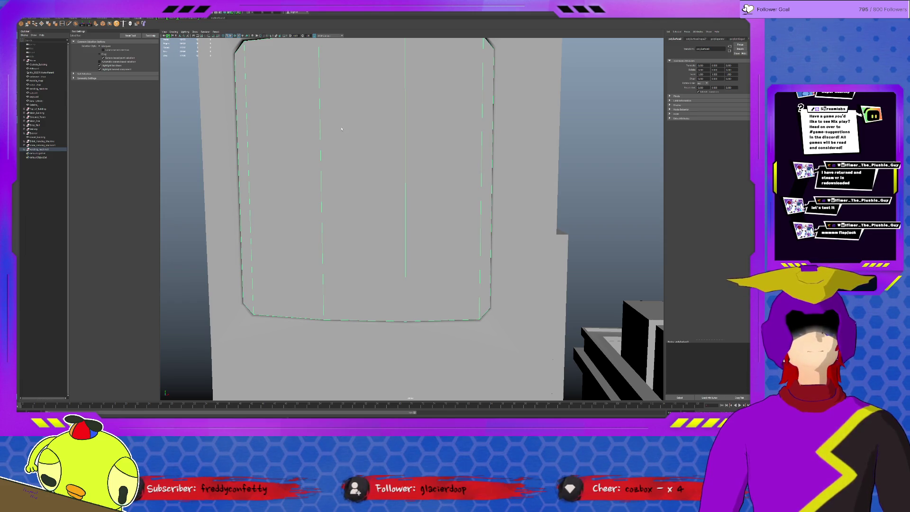
scroll(341, 128, "down", 2)
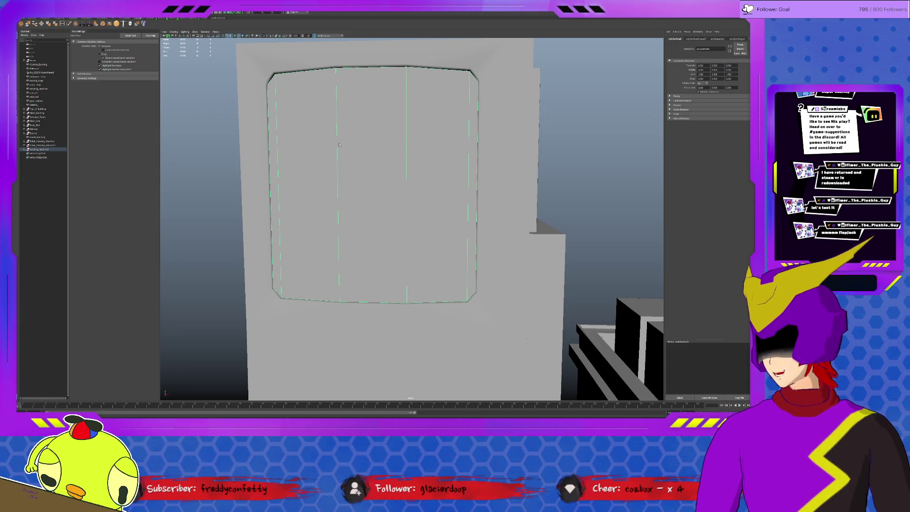
key("ctrl+1")
left_click(62, 24)
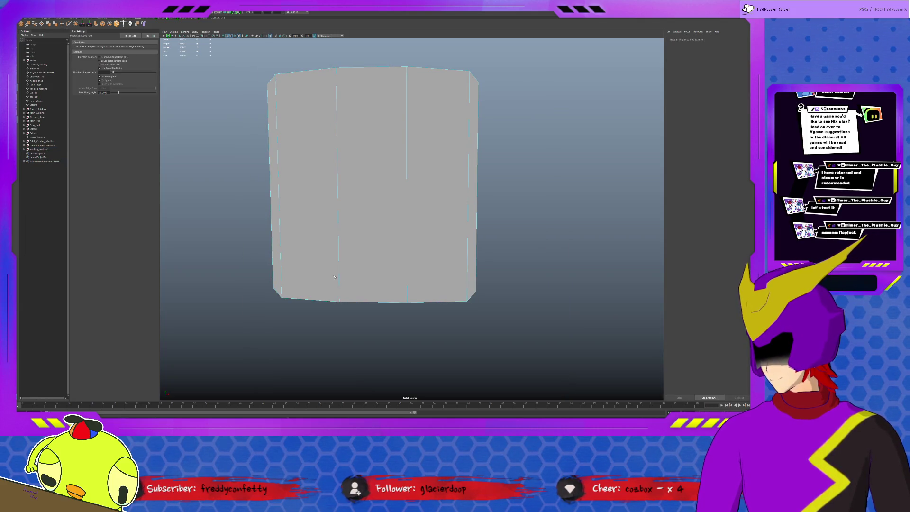
Select the panel's upper and lower horizontal edge loops and scale them further apart vertically.
left_click(340, 272)
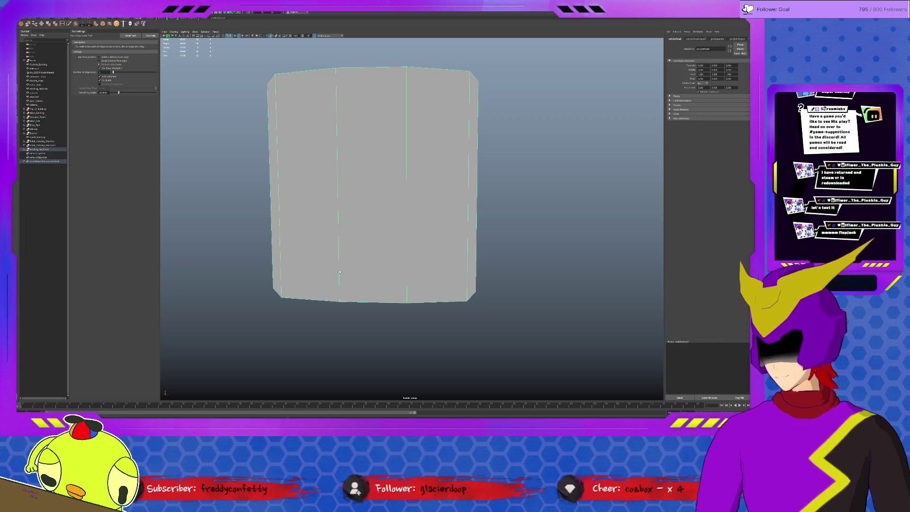
key("w")
left_click(356, 148)
left_click(375, 226, "shift")
key("r")
left_click_drag(372, 169, 373, 138)
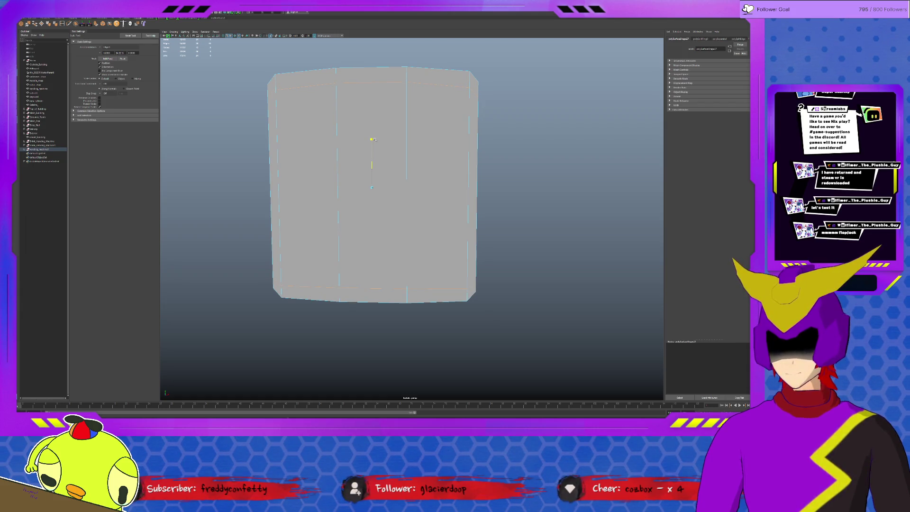
left_click_drag(374, 138, 375, 137)
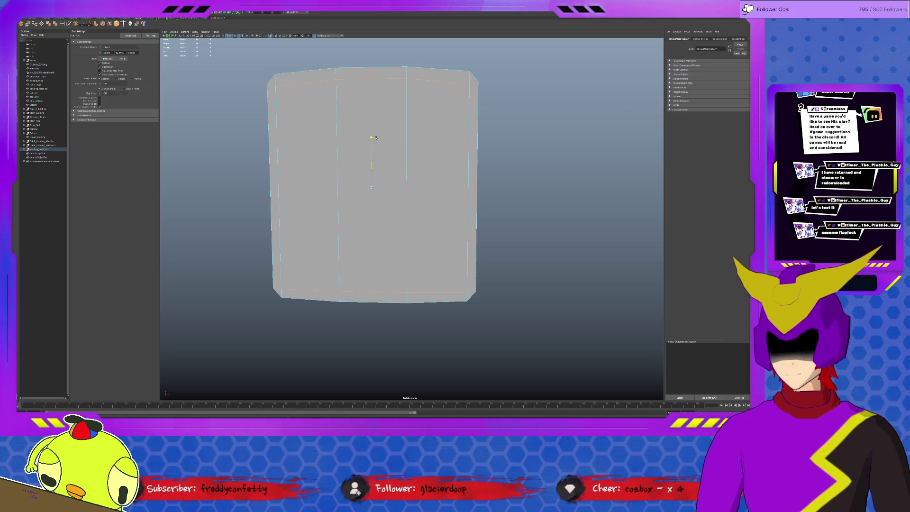
Raise the panel's bottom edge loop slightly, then return to object mode and the full scene.
double_click(406, 156)
left_click_drag(406, 157, 369, 163, "alt")
left_click(416, 274)
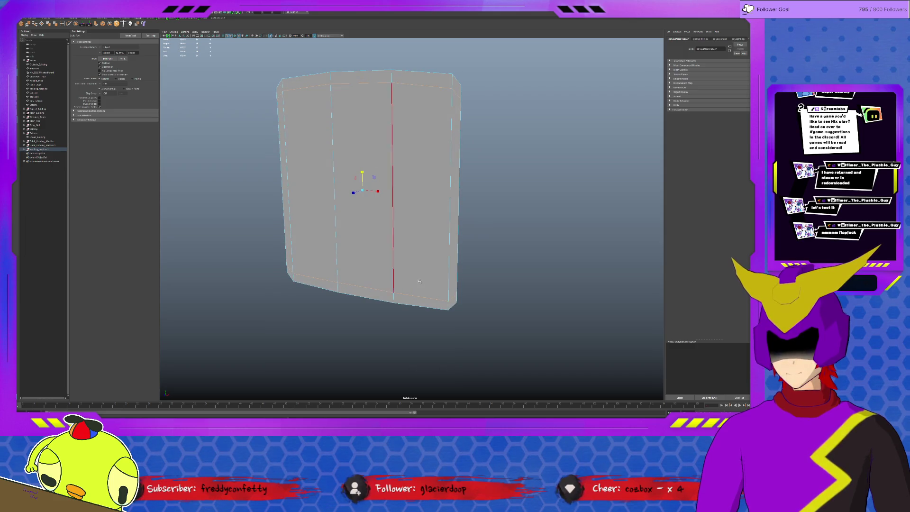
double_click(414, 289)
key("w")
left_click_drag(364, 264, 382, 264)
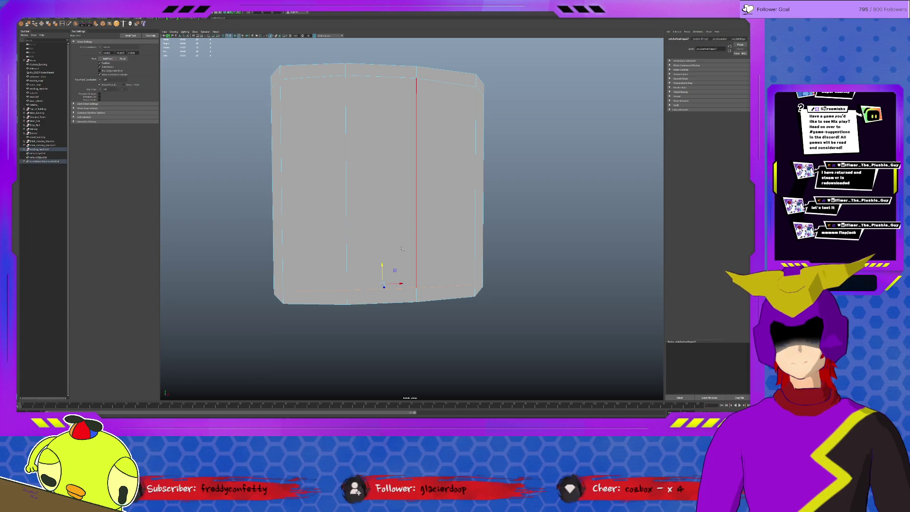
key("F8")
key("ctrl+1")
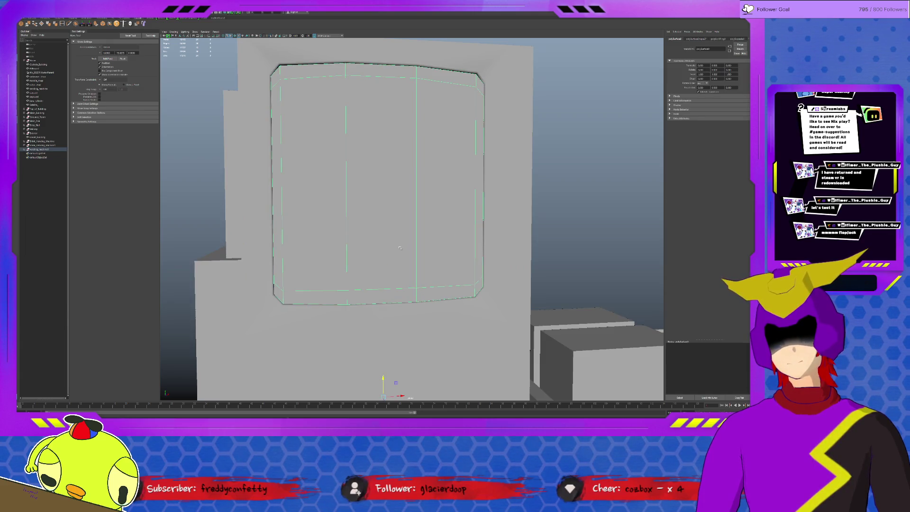
Select the panel's vertical edges in scale mode, then return to object selection.
key("F8")
left_click(304, 199)
key("Right")
key("Right")
key("Right")
key("Left")
key("Left")
key("Right")
key("r")
left_click(397, 187)
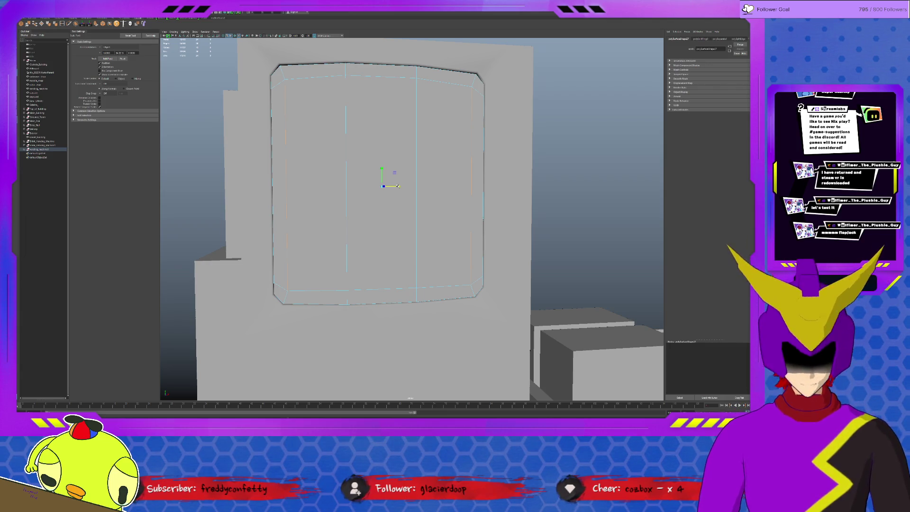
left_click(398, 186)
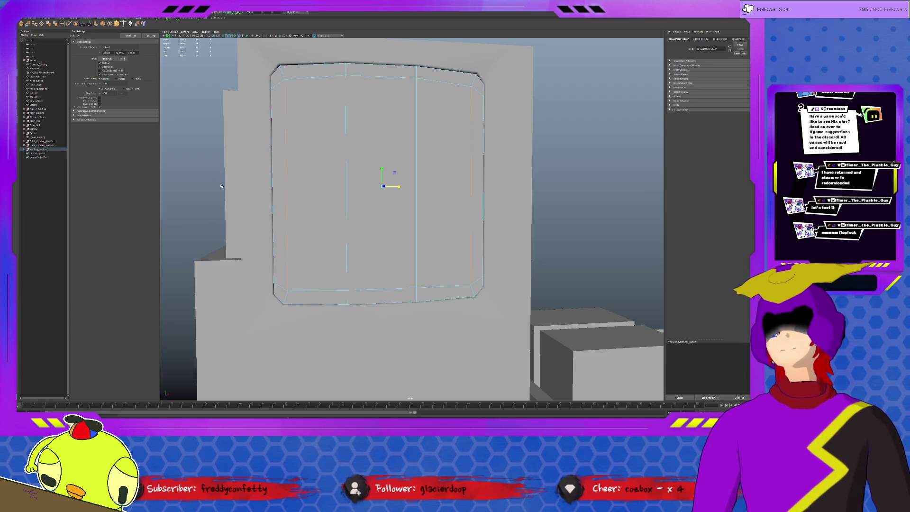
key("F8")
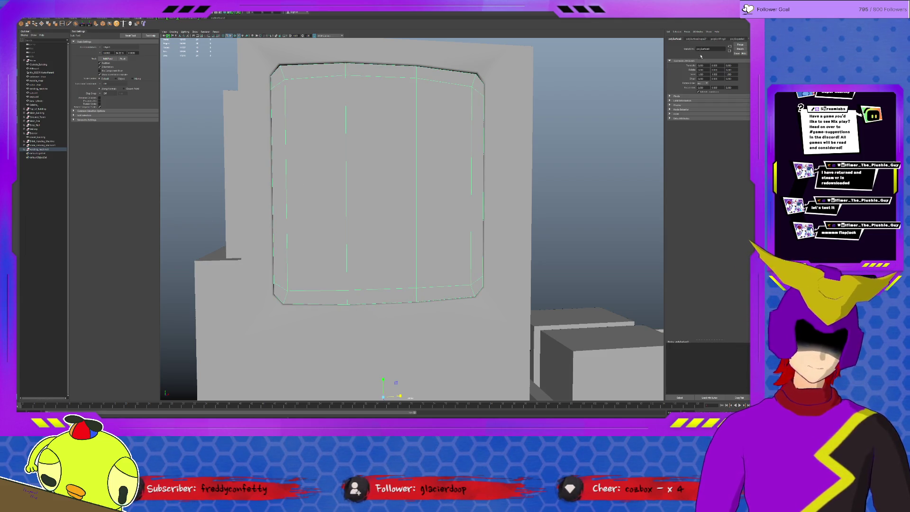
Rename the panel to Glass and the frame to Steel_Mat under vending_machine, then view Glass's channels.
double_click(703, 49)
type("s")
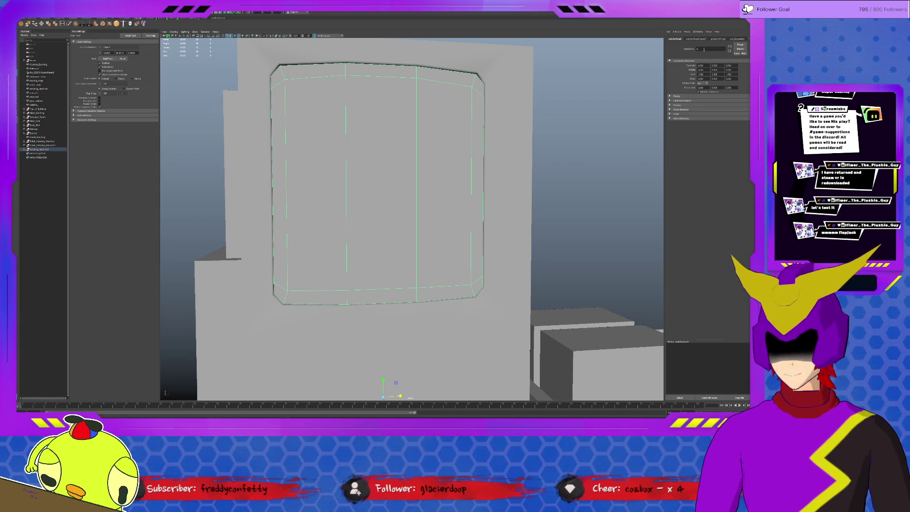
type("ss")
key("Return")
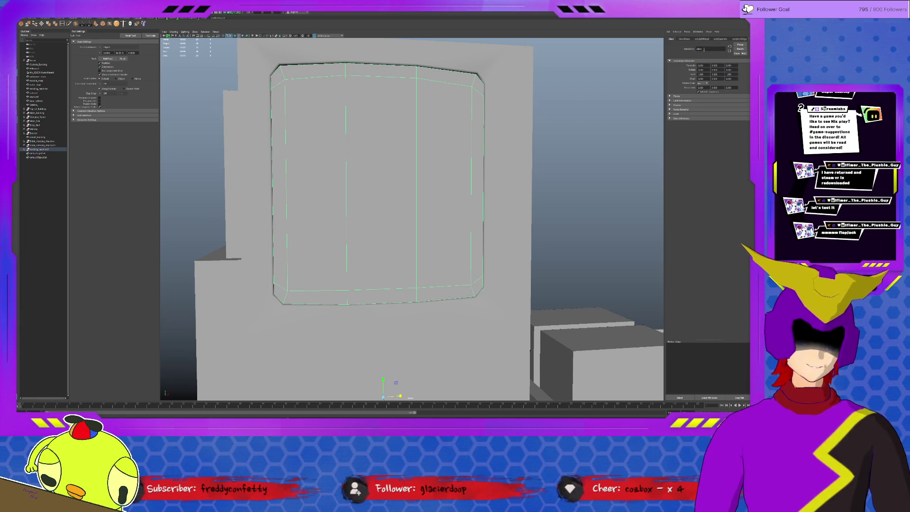
left_click(24, 149)
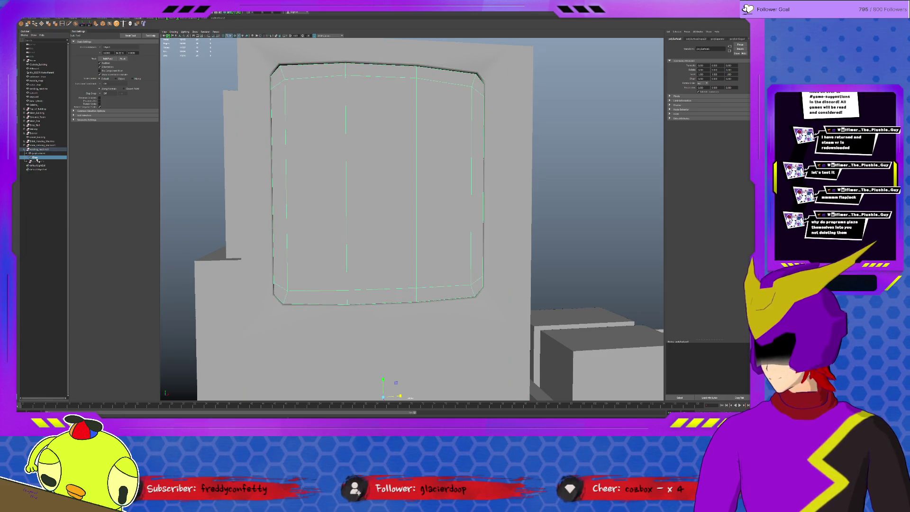
double_click(41, 153)
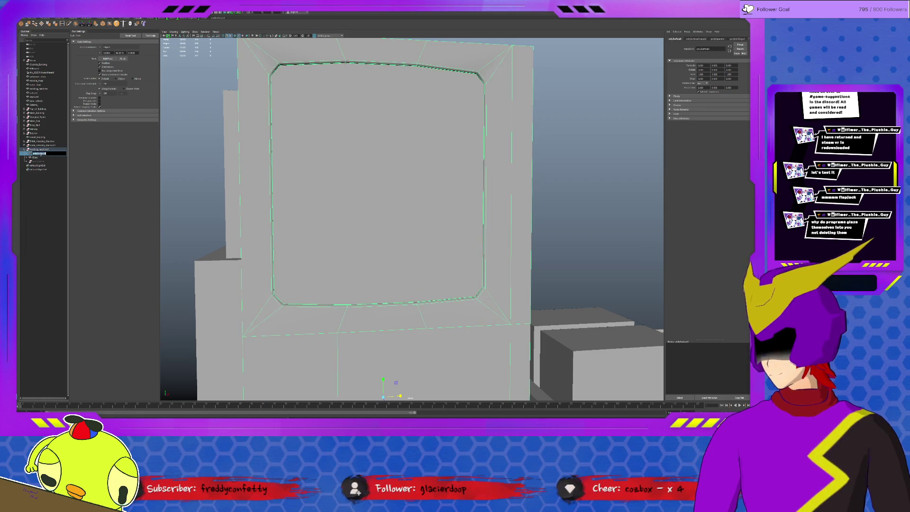
type("Steel_Mat")
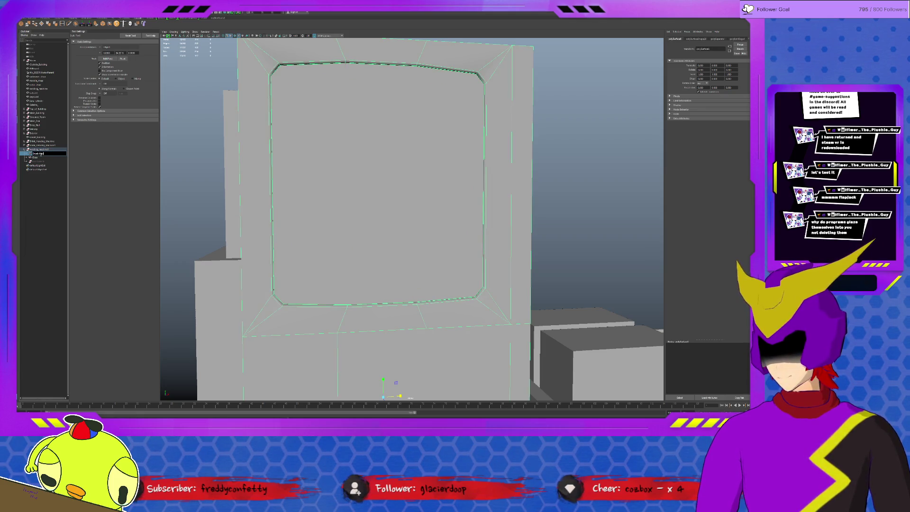
key("Return")
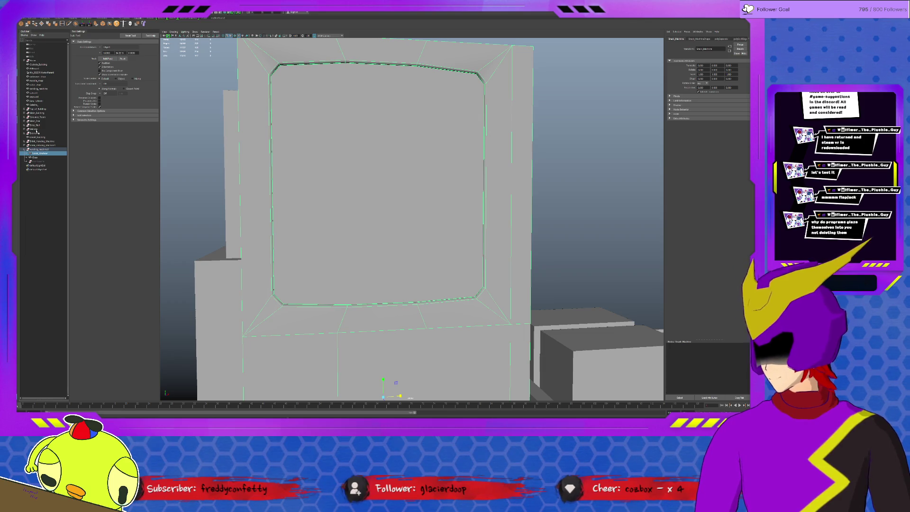
key("Up")
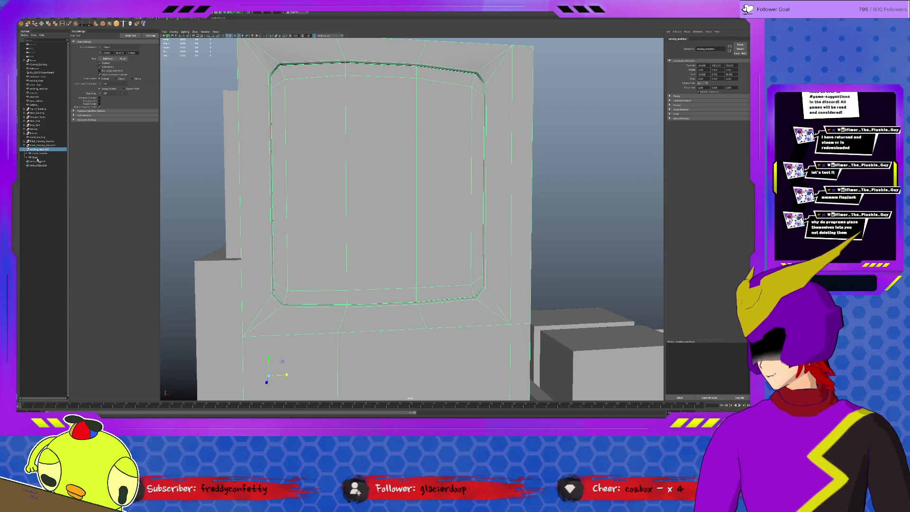
key("Down")
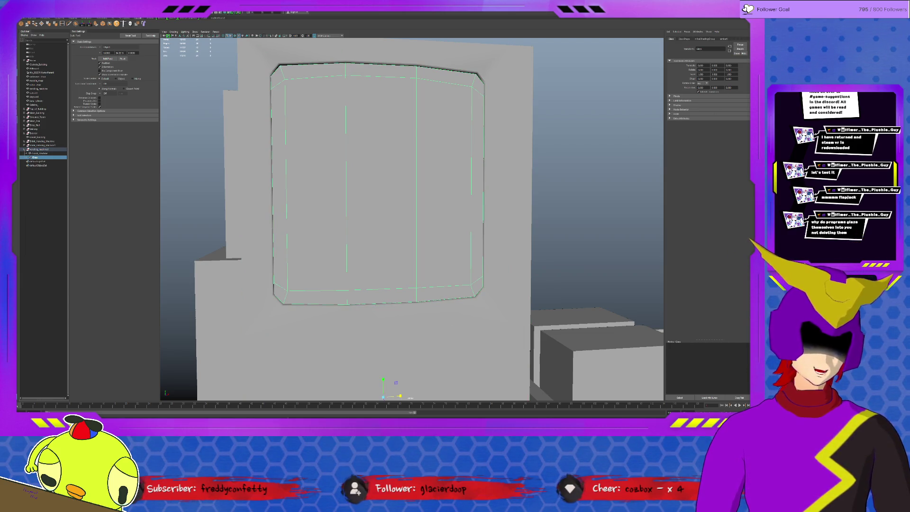
key("ctrl+a")
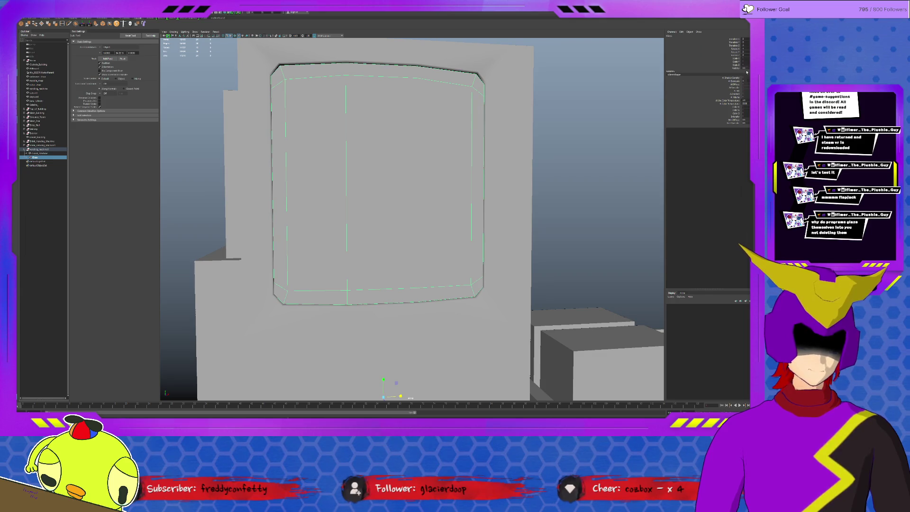
Hide the Glass object and frame the monitor mesh among its surroundings.
key("ctrl+h")
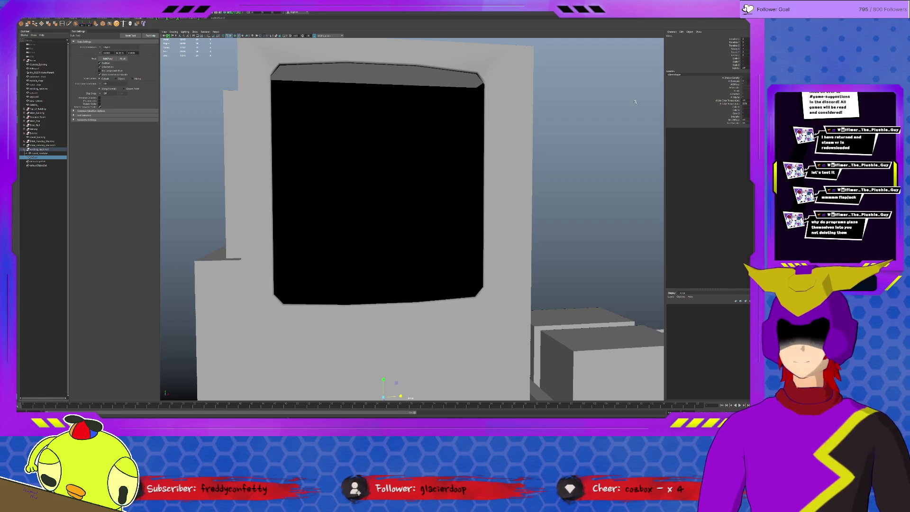
left_click(370, 340)
key("f")
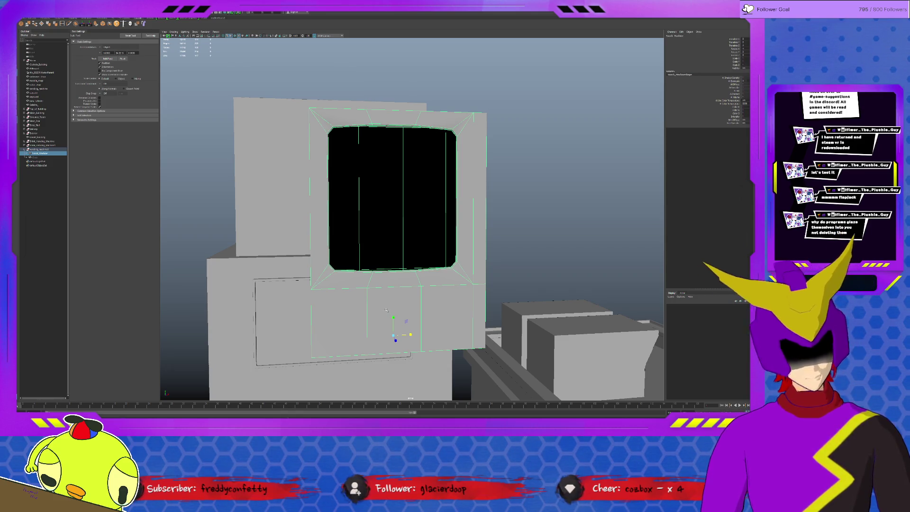
scroll(377, 295, "up", 1)
scroll(361, 277, "up", 1)
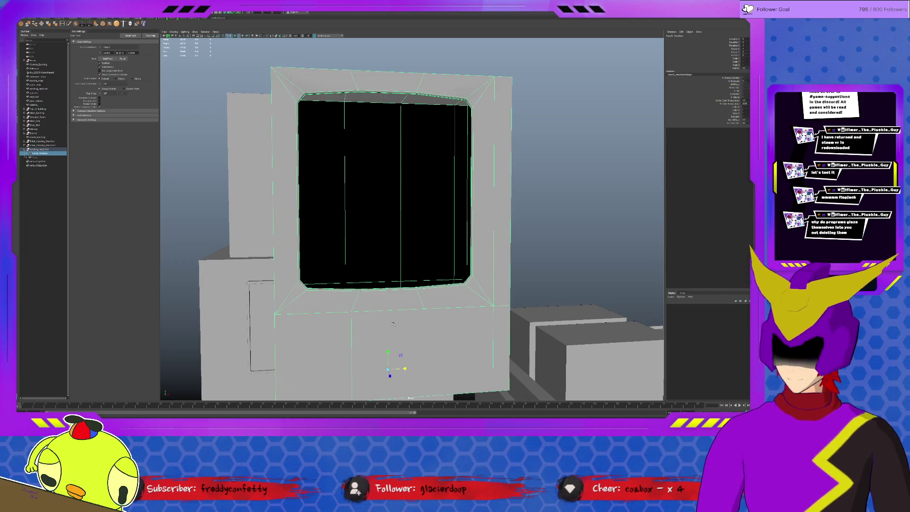
mouse_move(361, 277)
left_mouse_down("alt")
mouse_move(305, 298)
mouse_move(318, 289)
left_mouse_up("alt")
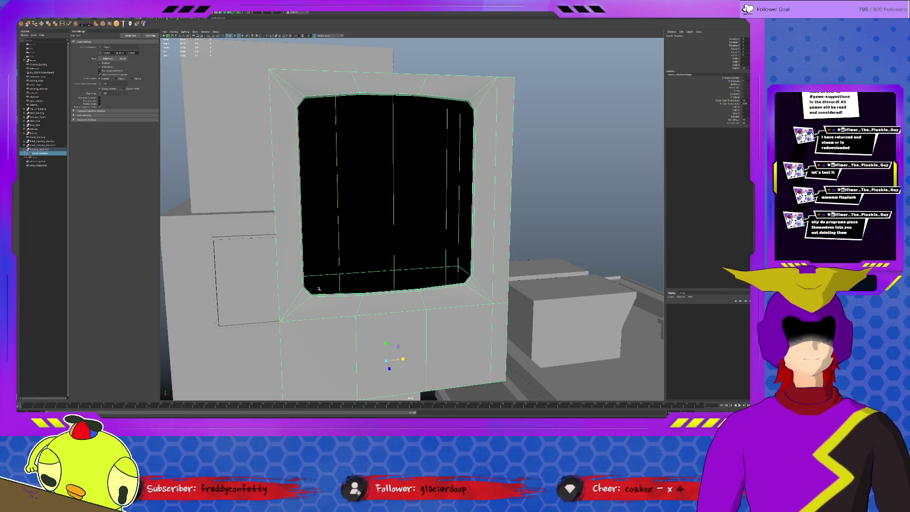
mouse_move(318, 288)
left_mouse_down("alt")
mouse_move(395, 310)
mouse_move(386, 304)
left_mouse_up("alt")
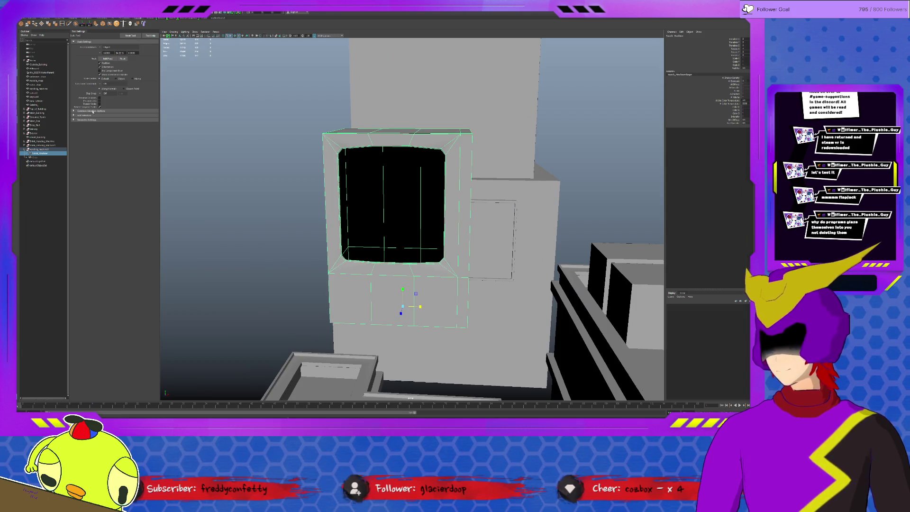
Create a Poly Cube from the Poly Modeling shelf near the machine's front corner.
left_click(43, 18)
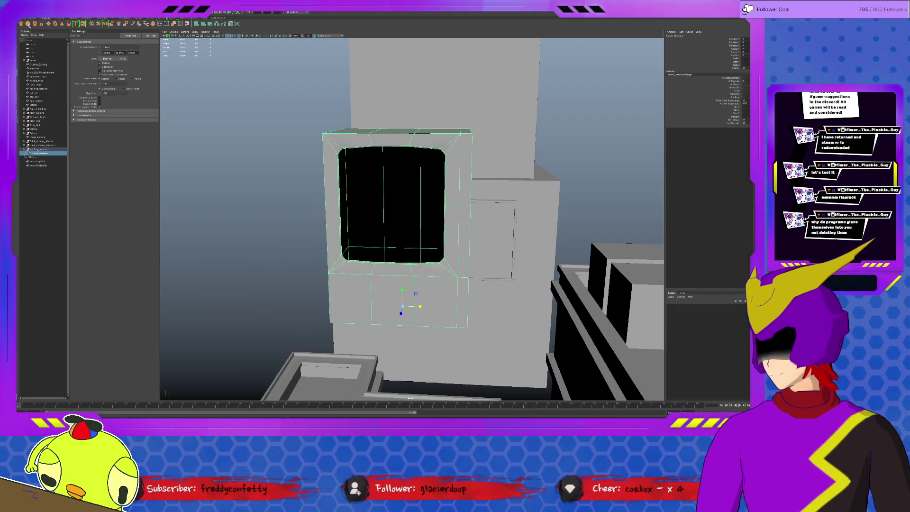
left_click(29, 23)
mouse_move(360, 294)
left_mouse_down("alt")
mouse_move(409, 316)
mouse_move(367, 236)
mouse_move(391, 231)
left_mouse_up("alt")
key("w")
key("r")
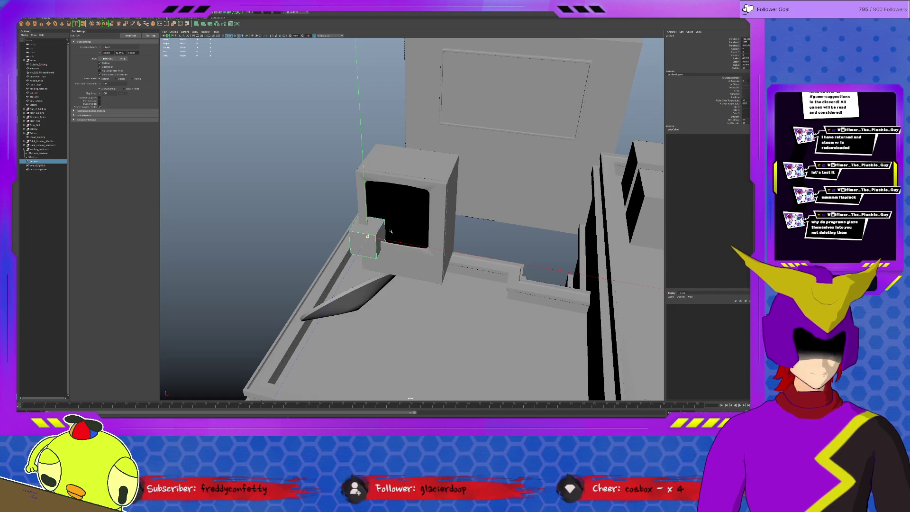
Undo the cube's enlargement, move it into the window opening, and scale it wider and taller.
key("w")
key("ctrl+z")
key("ctrl+z")
middle_click_drag(405, 244, 415, 245)
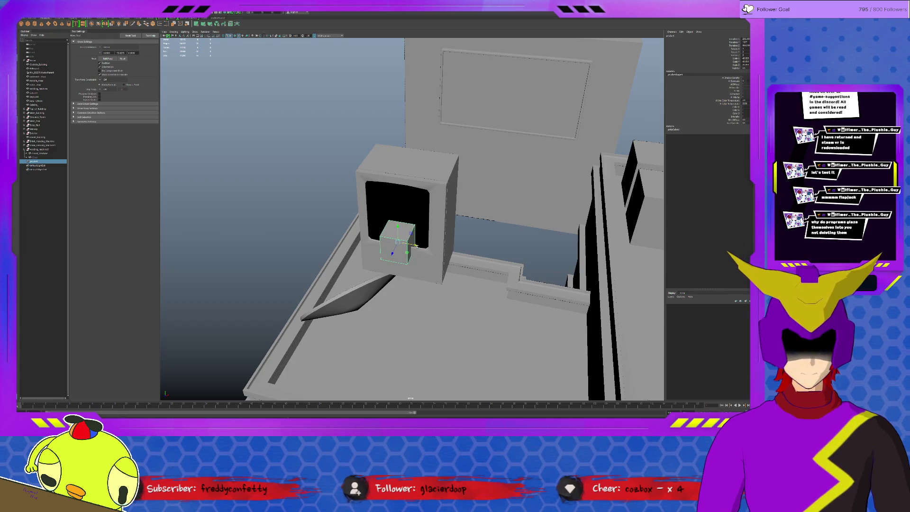
key("r")
left_click_drag(415, 245, 440, 253)
mouse_move(399, 229)
left_mouse_down()
mouse_move(398, 212)
mouse_move(454, 239)
left_mouse_up()
key("w")
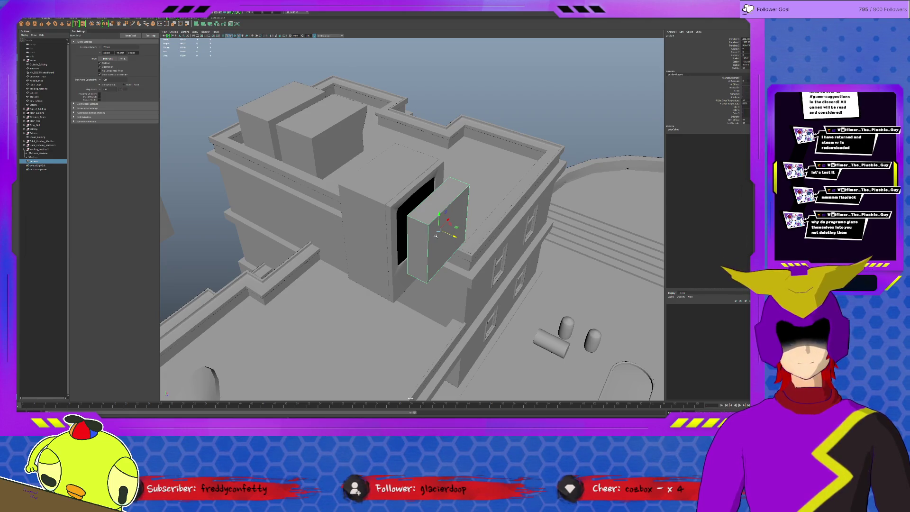
Delete the cube's side faces, leaving a single flat panel selected.
key("F11")
left_click(424, 239)
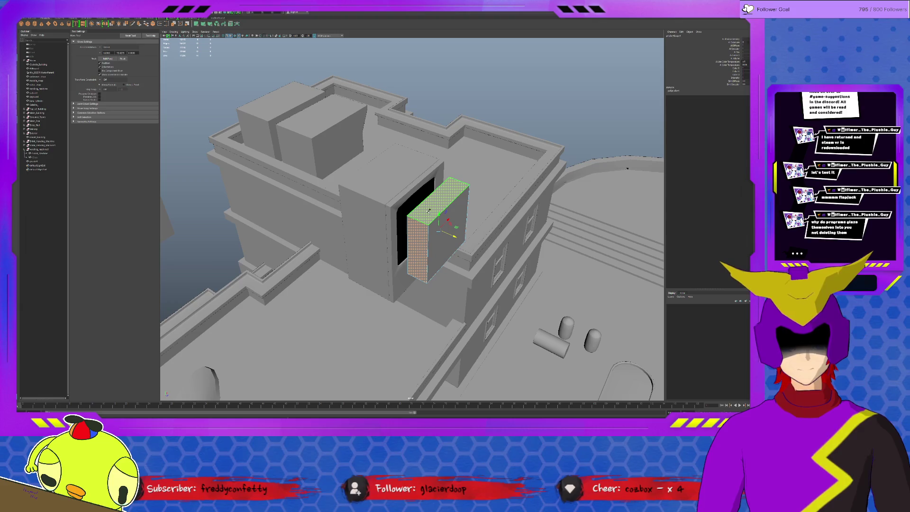
left_click(424, 219)
key("Delete")
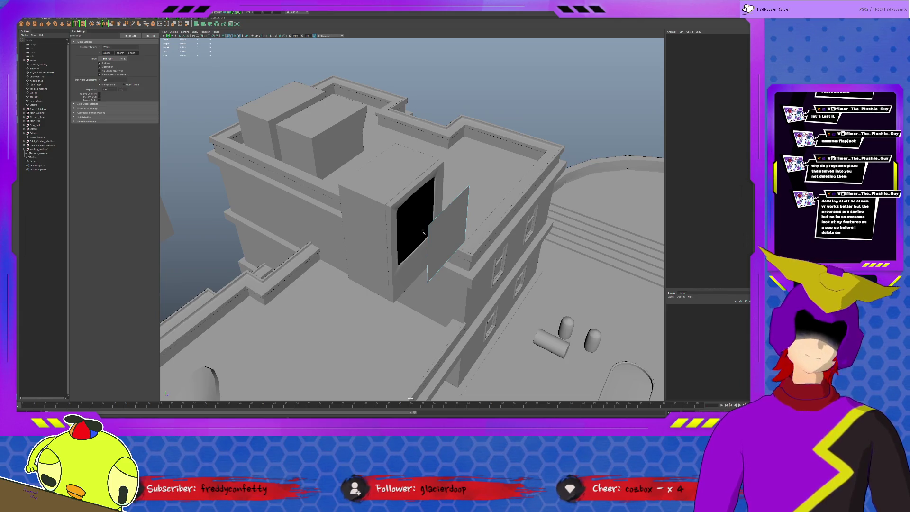
left_click(439, 234)
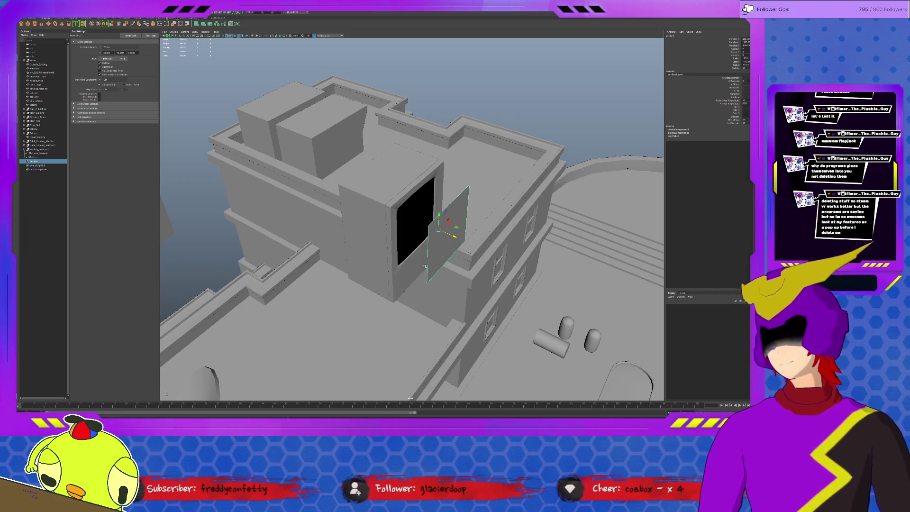
Scale the flat panel taller in Y to fill the window recess and select its bottom edge.
mouse_move(438, 234)
left_mouse_down("alt")
mouse_move(459, 237)
mouse_move(421, 239)
mouse_move(448, 256)
mouse_move(392, 235)
left_mouse_up("alt")
key("r")
mouse_move(424, 199)
left_mouse_down()
mouse_move(439, 206)
mouse_move(432, 219)
left_mouse_up()
left_click(412, 325)
key("w")
mouse_move(417, 325)
left_mouse_down("alt")
mouse_move(426, 284)
mouse_move(417, 312)
mouse_move(403, 290)
left_mouse_up("alt")
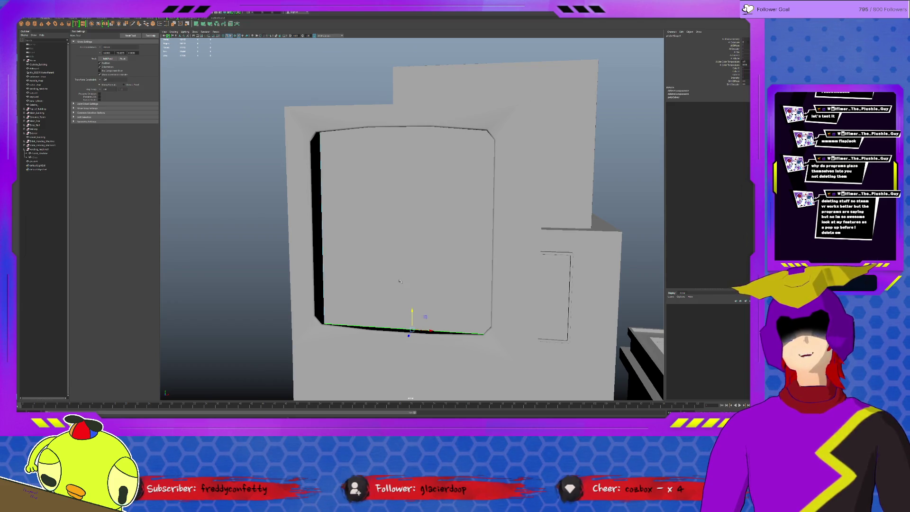
Insert multiple edge loops across the panel and select the six horizontal loops.
left_click(79, 18)
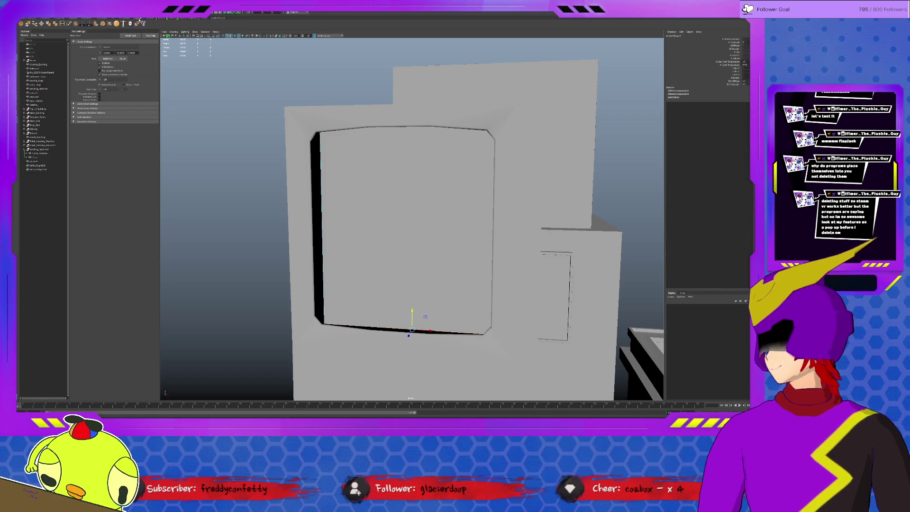
left_click(63, 23)
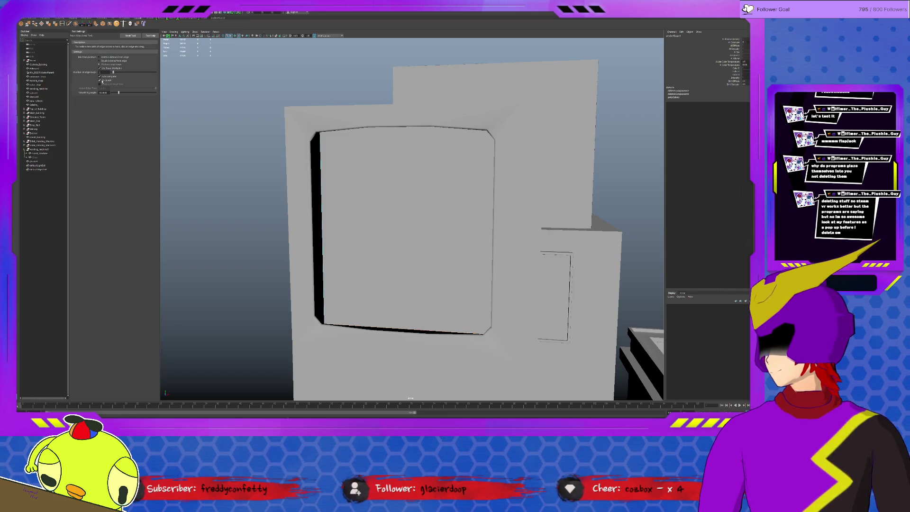
left_click(323, 172)
mouse_move(323, 172)
left_mouse_down("alt")
mouse_move(356, 174)
mouse_move(362, 164)
left_mouse_up("alt")
key("w")
double_click(363, 149)
double_click(341, 180, "shift")
double_click(341, 211, "shift")
double_click(351, 240, "shift")
double_click(341, 272, "shift")
double_click(341, 302, "shift")
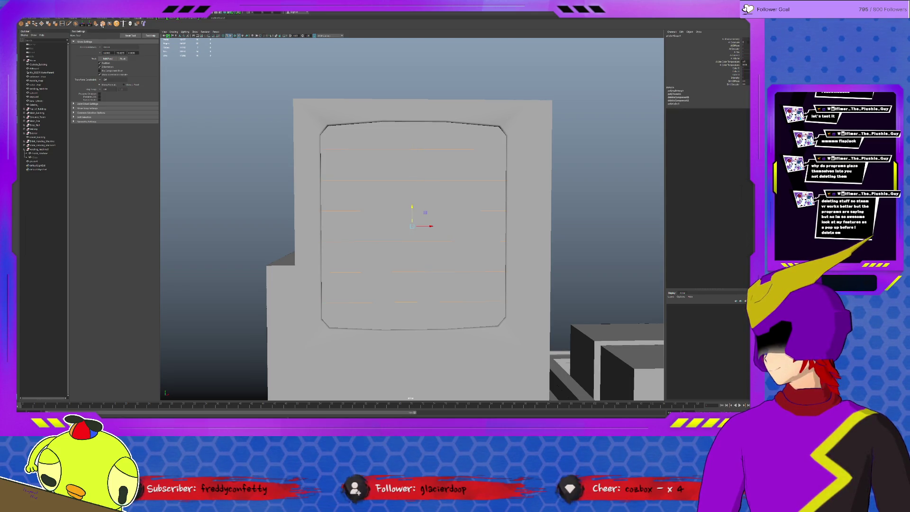
Redo the edge-loop insertion with fewer, evenly spaced segments set in the in-view popup.
left_click(102, 24)
key("ctrl+z")
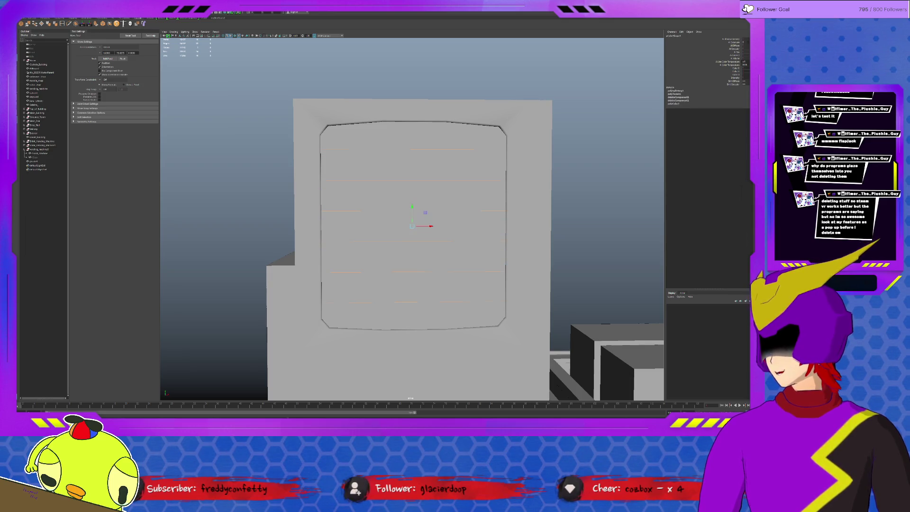
left_click(91, 24)
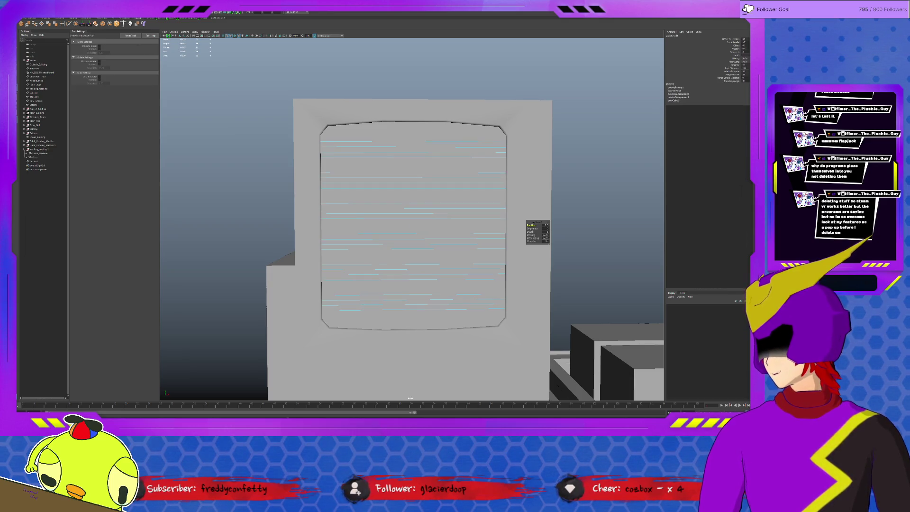
left_click(532, 228)
left_click_drag(533, 228, 512, 228)
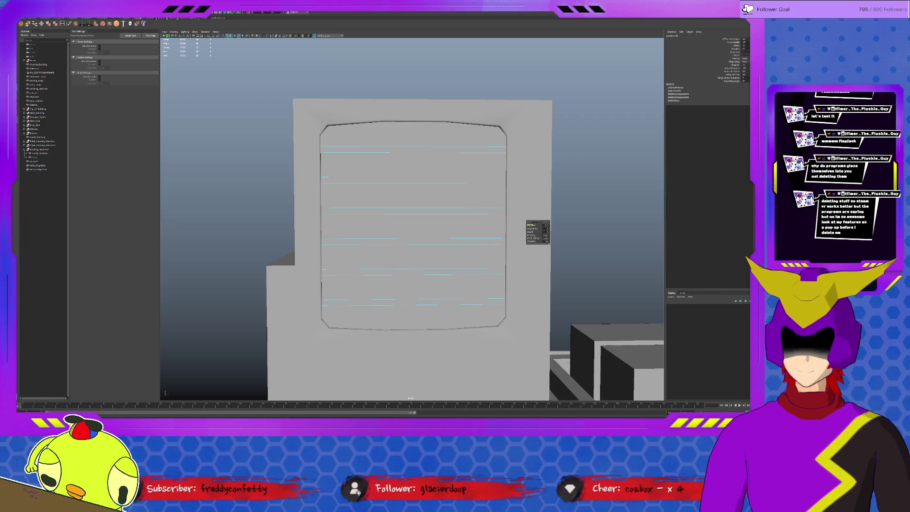
key("q")
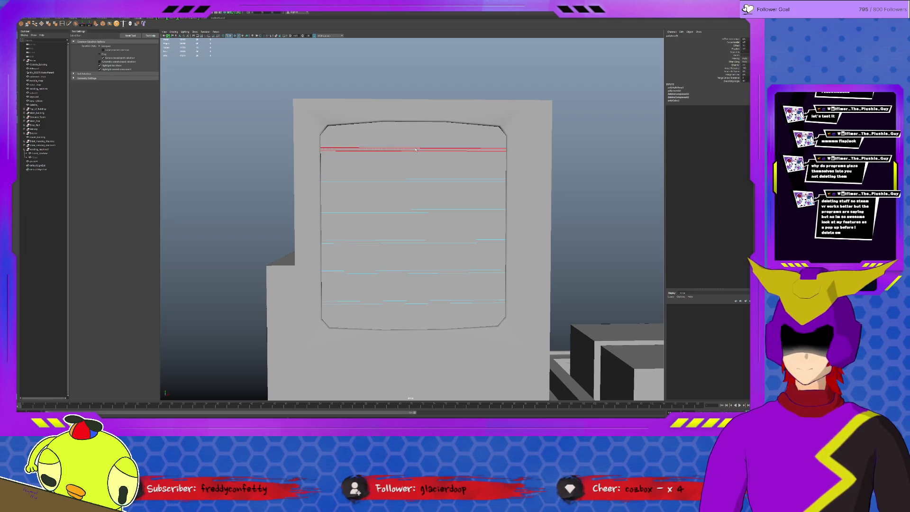
Select the five shelf-line edges across the panel, top to bottom.
left_click(416, 149)
left_click(416, 203, "shift")
left_click(419, 223, "shift")
left_click(431, 256, "shift")
left_click(443, 284, "shift")
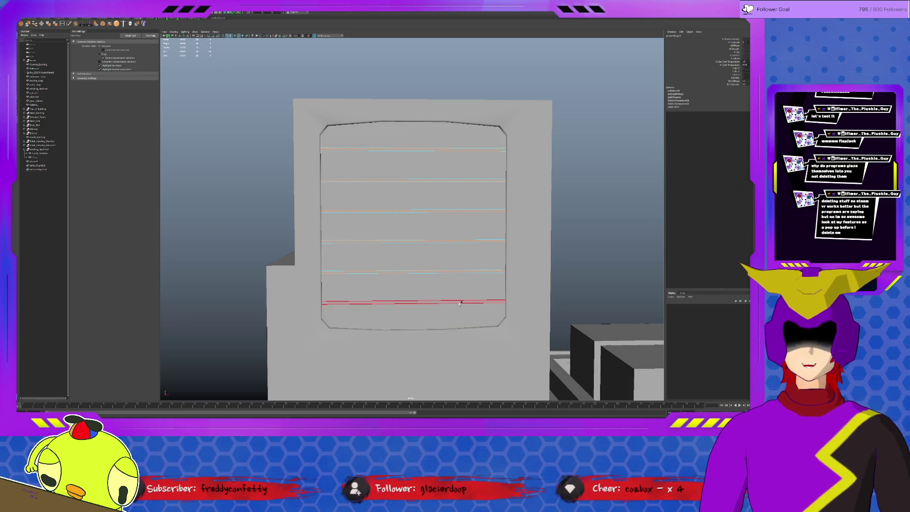
left_click_drag(417, 234, 462, 239, "alt")
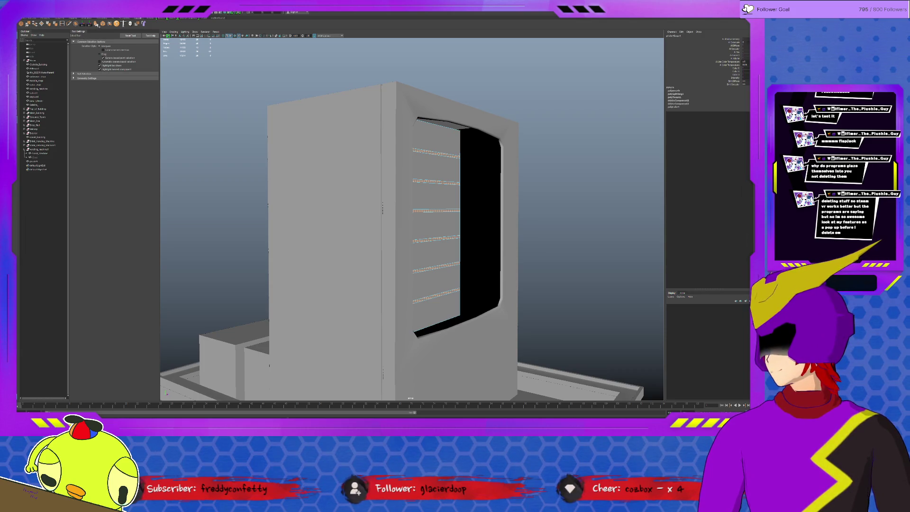
Extrude the shelf strips from the panel and push the slats back.
left_click(97, 25)
left_click(444, 176)
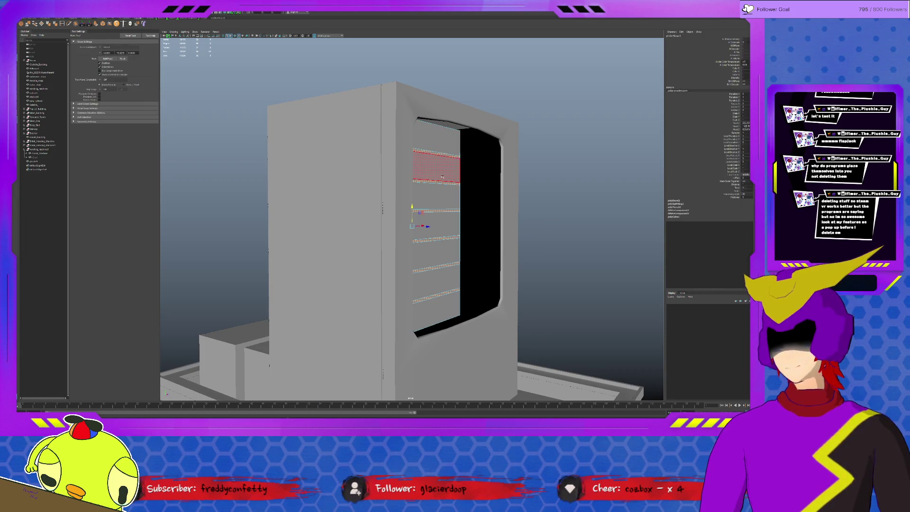
mouse_move(440, 216)
left_mouse_down("alt")
mouse_move(467, 245)
mouse_move(434, 208)
mouse_move(404, 196)
mouse_move(400, 208)
left_mouse_up("alt")
left_click(434, 202)
left_click(474, 234)
mouse_move(473, 234)
left_mouse_down()
mouse_move(398, 204)
mouse_move(380, 172)
left_mouse_up()
Select the whole shelf unit in object mode and isolate it.
key("F8")
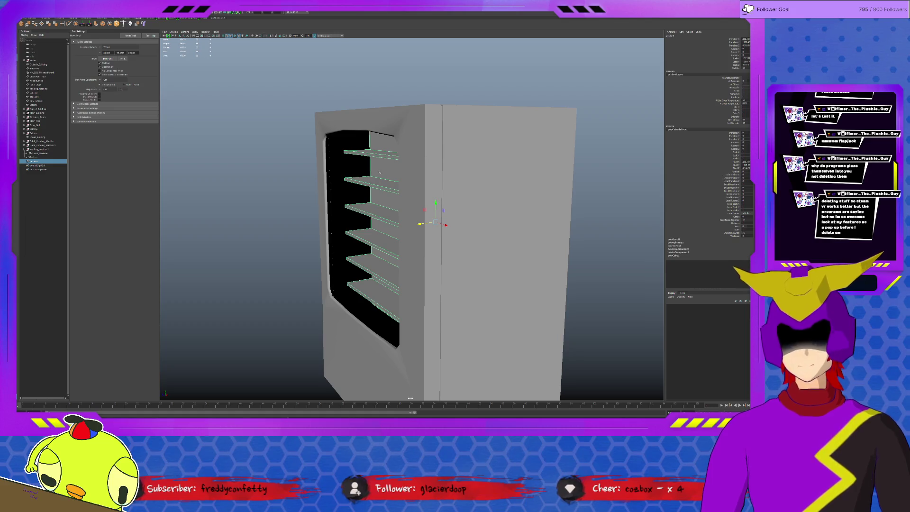
key("F10")
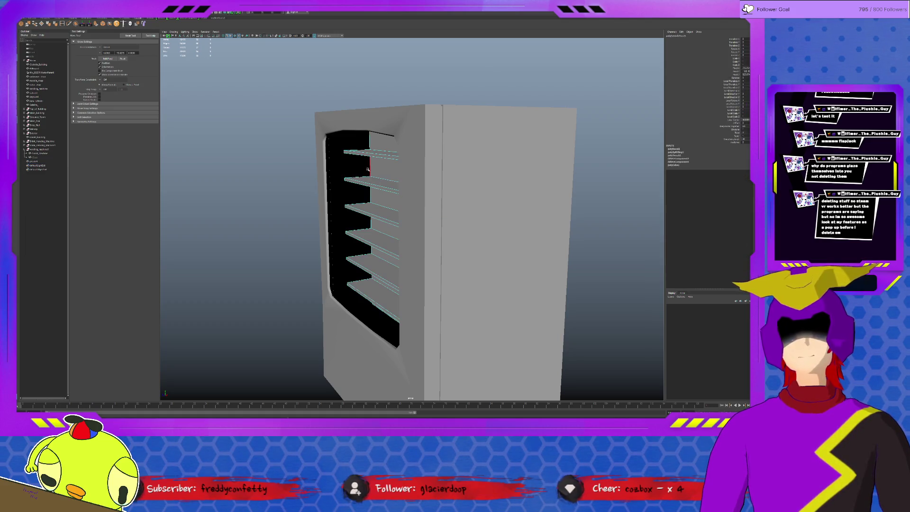
key("F8")
key("ctrl+1")
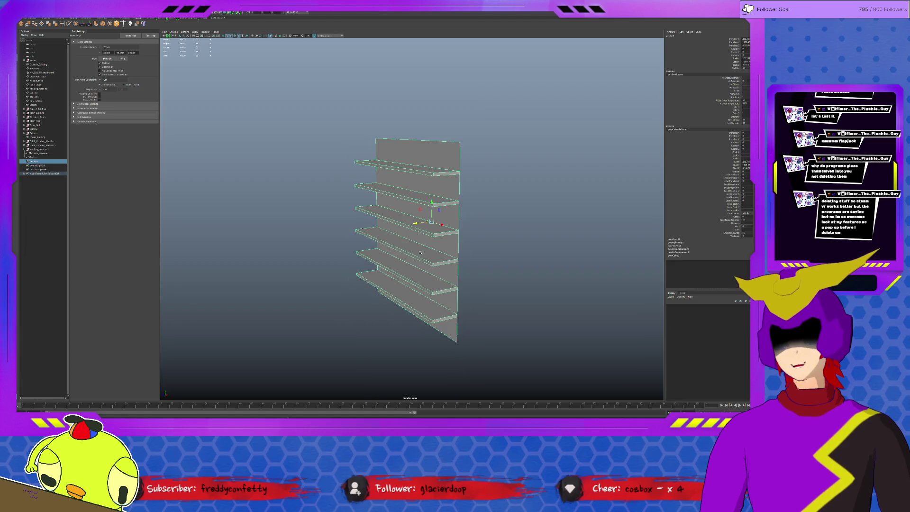
key("F10")
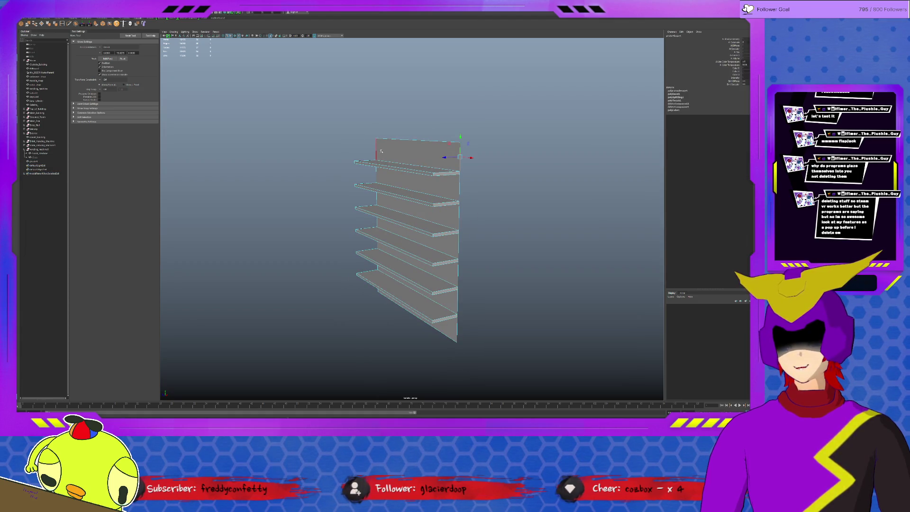
double_click(435, 174)
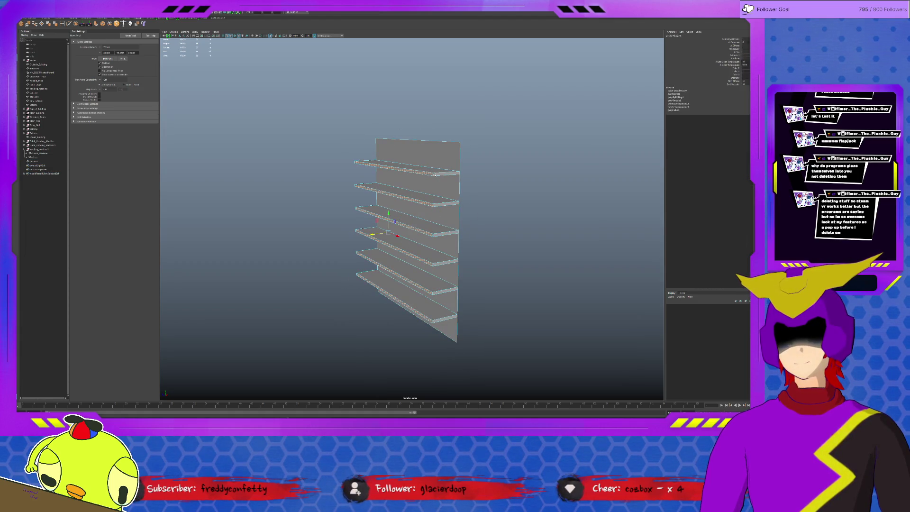
left_click(436, 174)
left_click(443, 205)
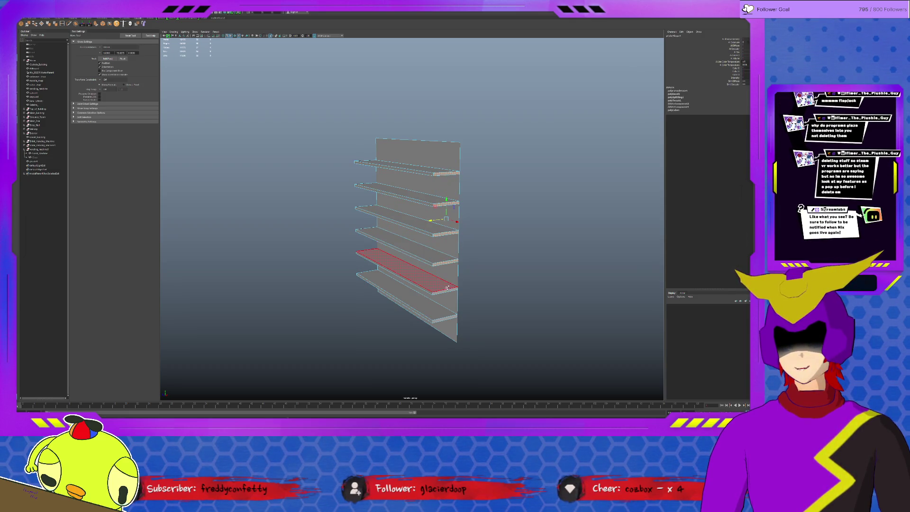
left_click(443, 233)
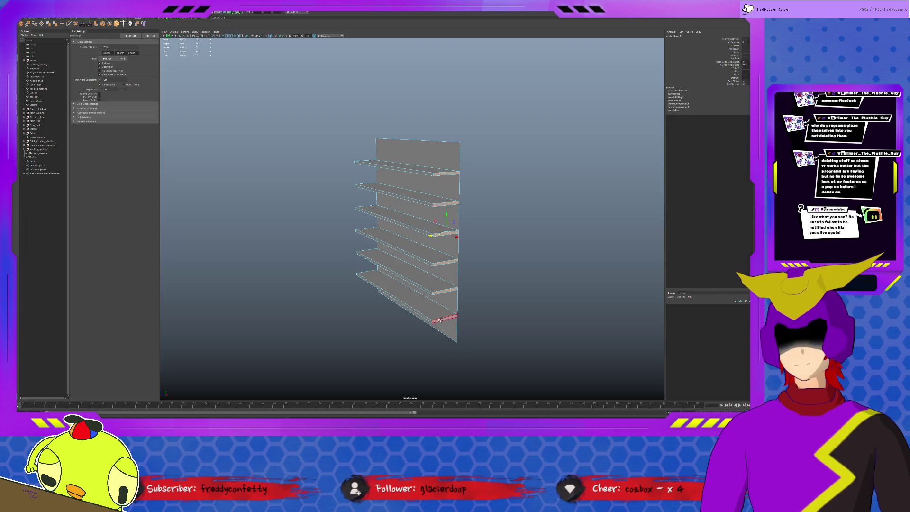
left_click_drag(441, 312, 414, 321, "alt")
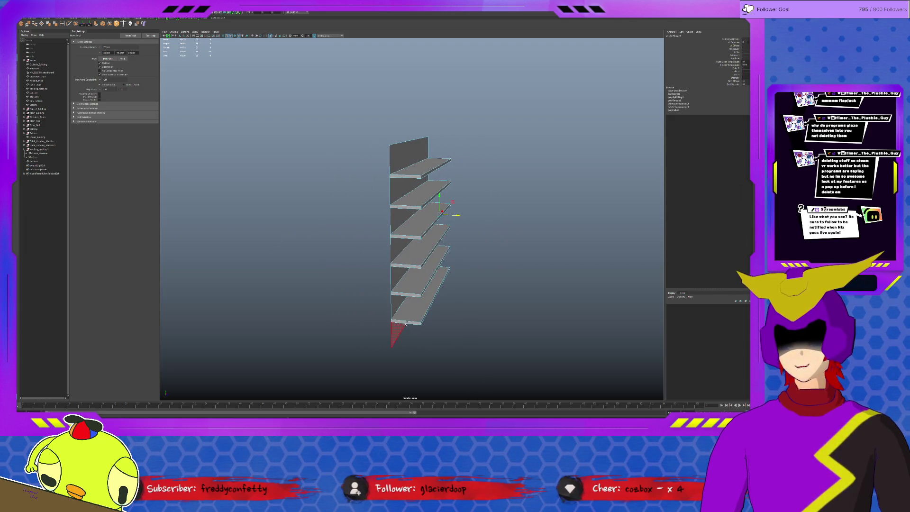
left_click(426, 231)
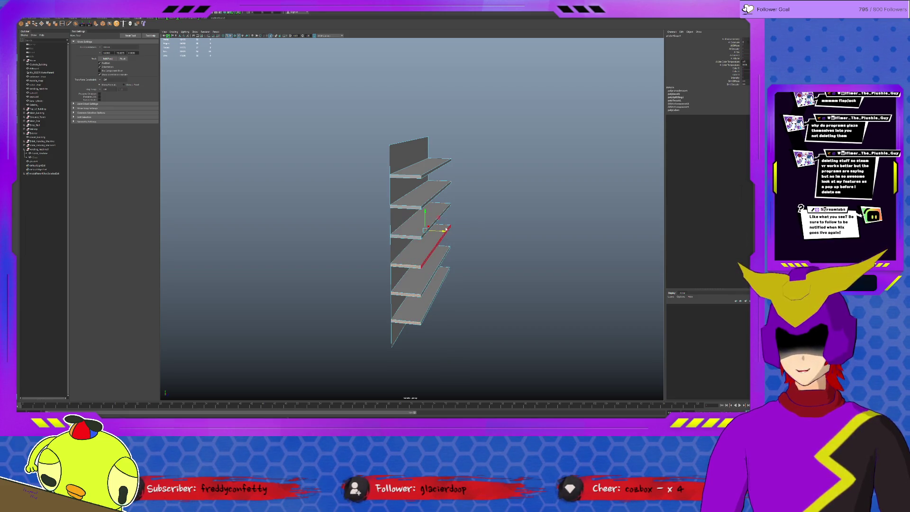
left_click(391, 192)
left_click(397, 201)
left_click(392, 251)
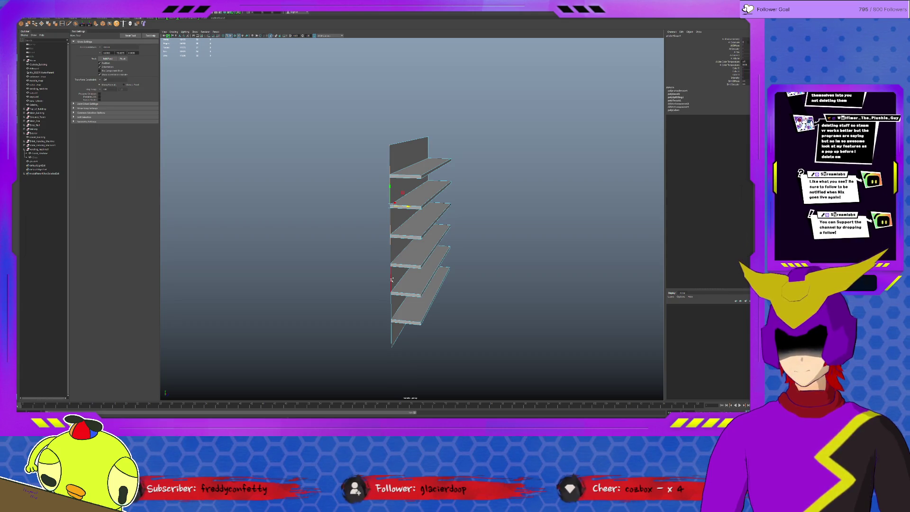
left_click_drag(507, 275, 453, 275, "alt")
left_click(453, 275)
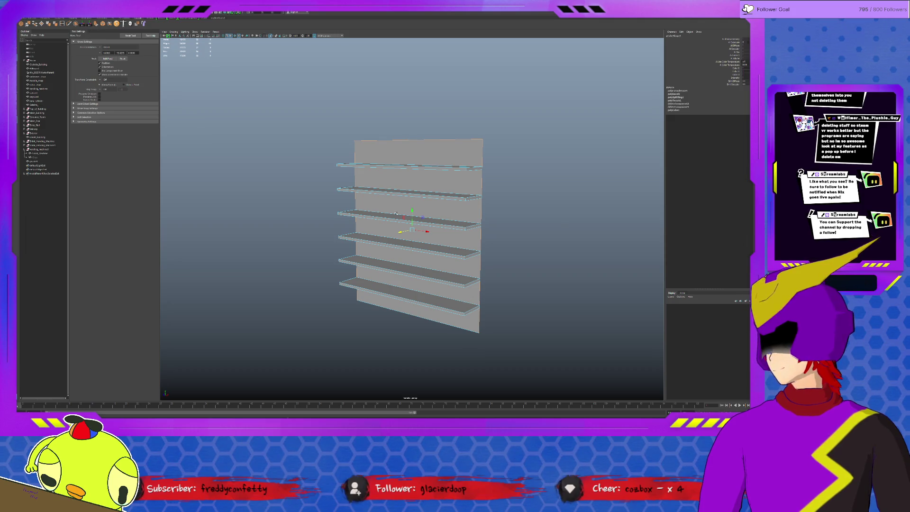
left_click_drag(393, 211, 526, 227, "alt")
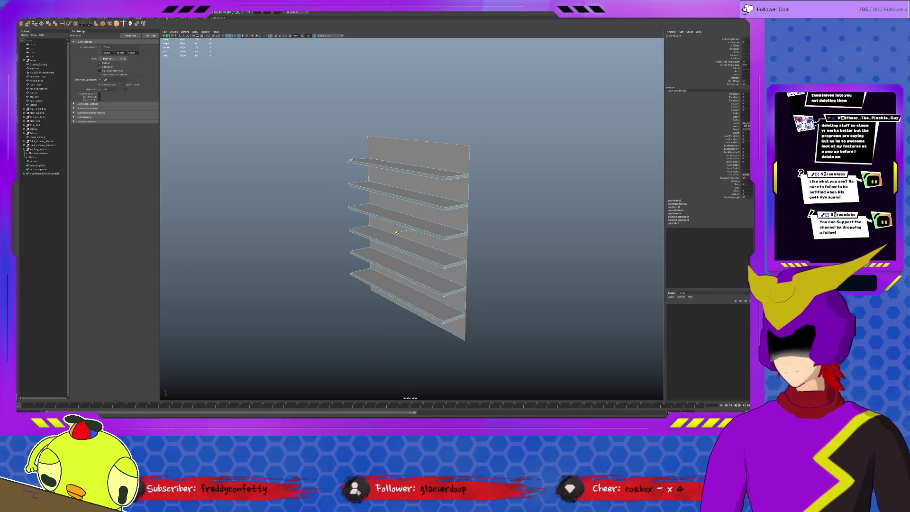
Undo to restore the shelf's deleted side and top panels, checking the side faces.
key("ctrl+z")
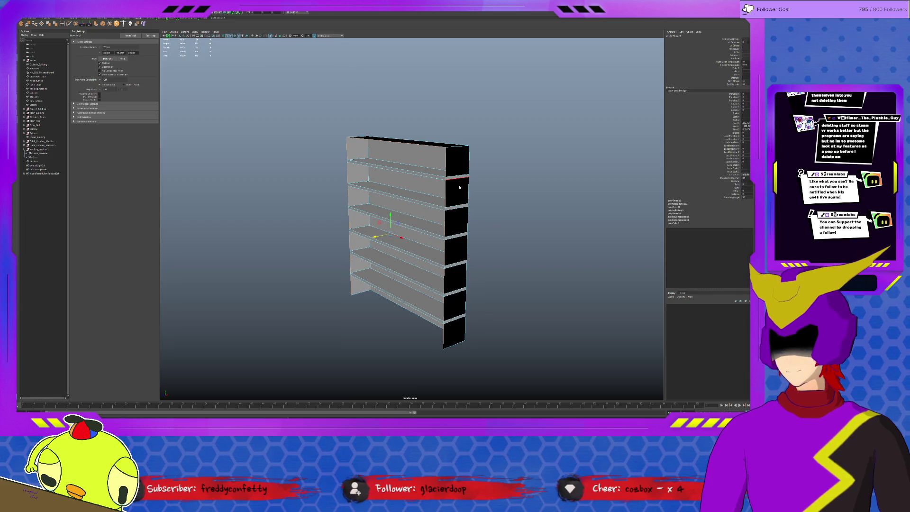
left_click(456, 192)
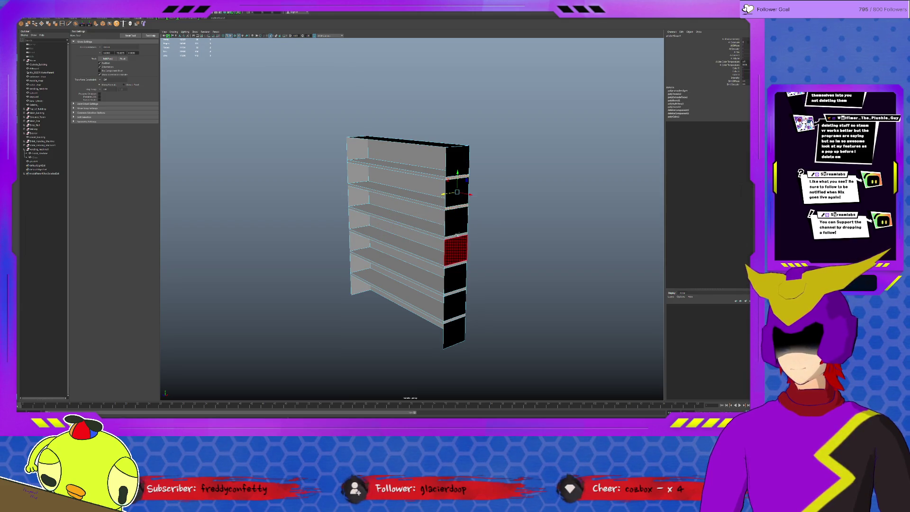
left_click(456, 223)
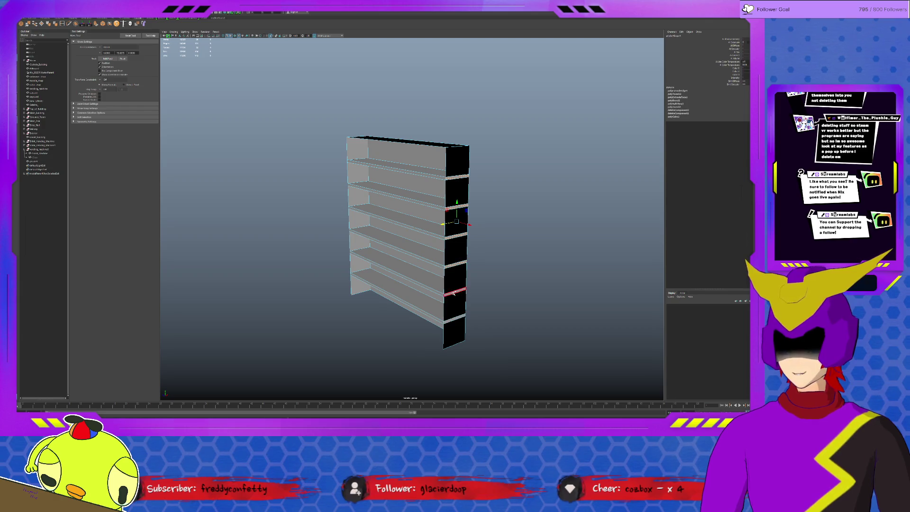
left_click(455, 249)
mouse_move(363, 299)
left_mouse_down("alt")
mouse_move(374, 294)
mouse_move(364, 292)
left_mouse_up("alt")
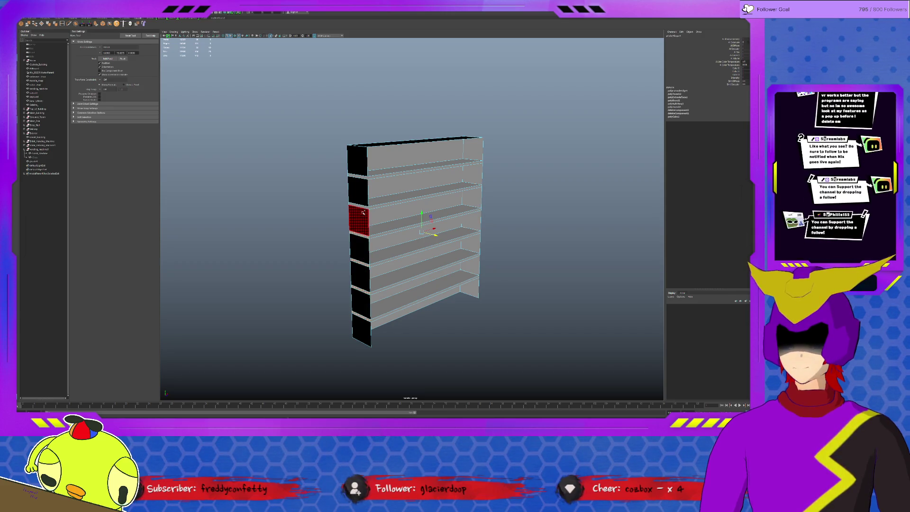
left_click(363, 176)
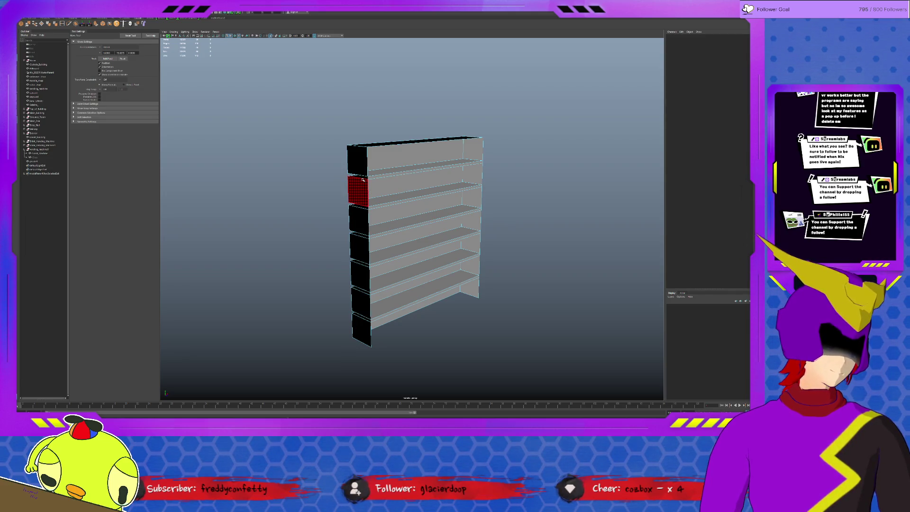
Select the whole shelf unit and merge its overlapping vertices with Edit Mesh > Merge.
key("F8")
mouse_move(293, 94)
left_mouse_down()
mouse_move(501, 99)
mouse_move(537, 380)
left_mouse_up()
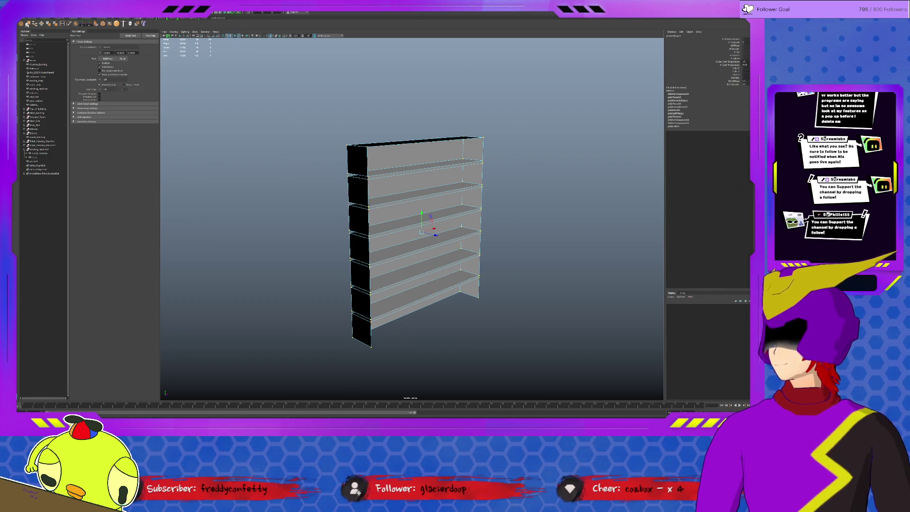
left_click(27, 24)
mouse_move(388, 138)
left_mouse_down("alt")
mouse_move(474, 199)
mouse_move(486, 197)
left_mouse_up("alt")
key("q")
left_click(528, 204)
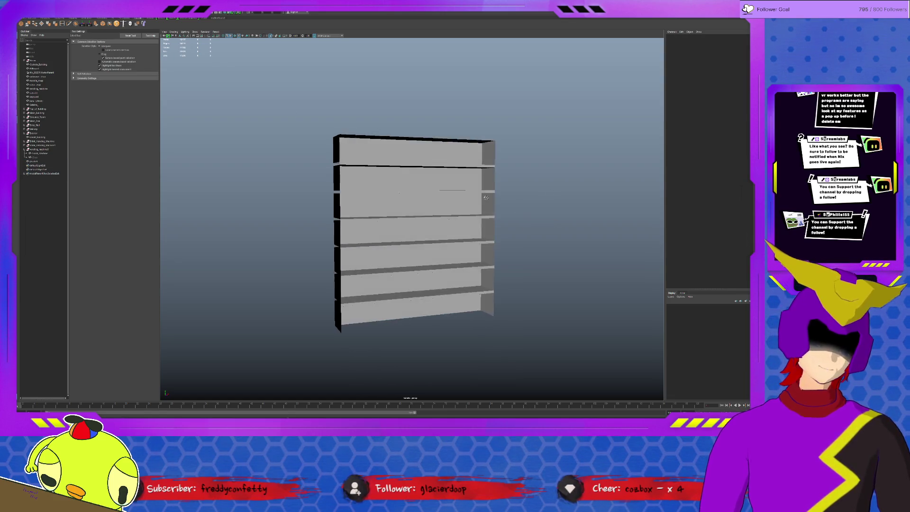
Show the full scene again, select a single shelf edge, and start extruding it.
key("ctrl+1")
mouse_move(392, 211)
left_mouse_down("alt")
mouse_move(379, 204)
mouse_move(393, 189)
mouse_move(403, 211)
left_mouse_up("alt")
scroll(403, 211, "up", 5)
left_click(397, 245)
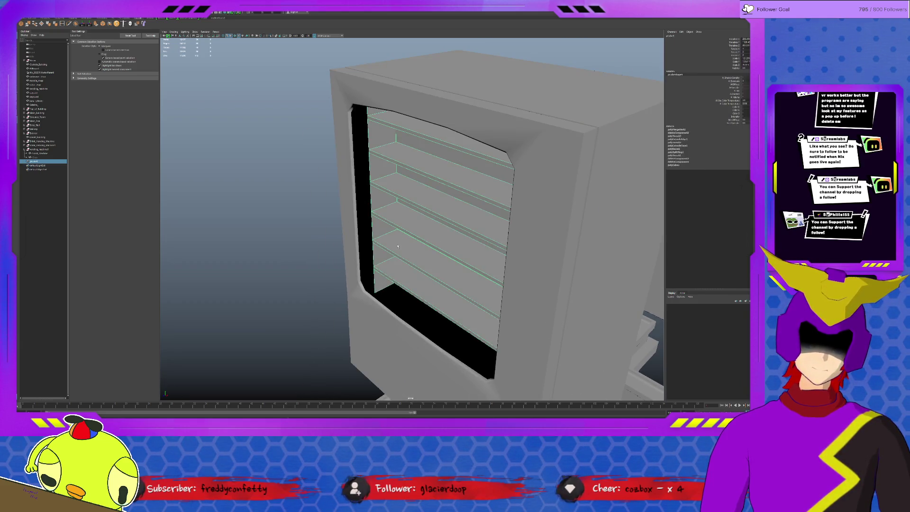
key("F10")
left_click(379, 271)
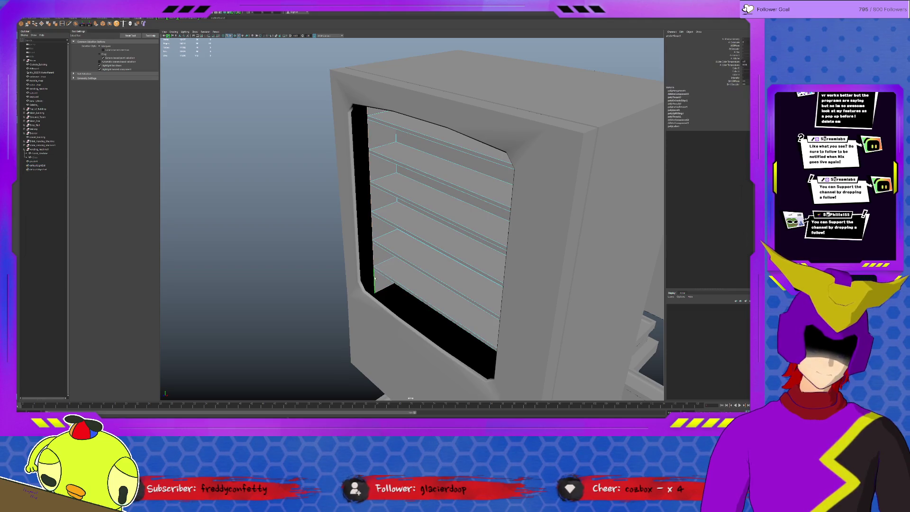
mouse_move(381, 273)
left_mouse_down("alt")
mouse_move(405, 235)
mouse_move(374, 209)
left_mouse_up("alt")
left_click_drag(359, 292, 521, 268, "alt")
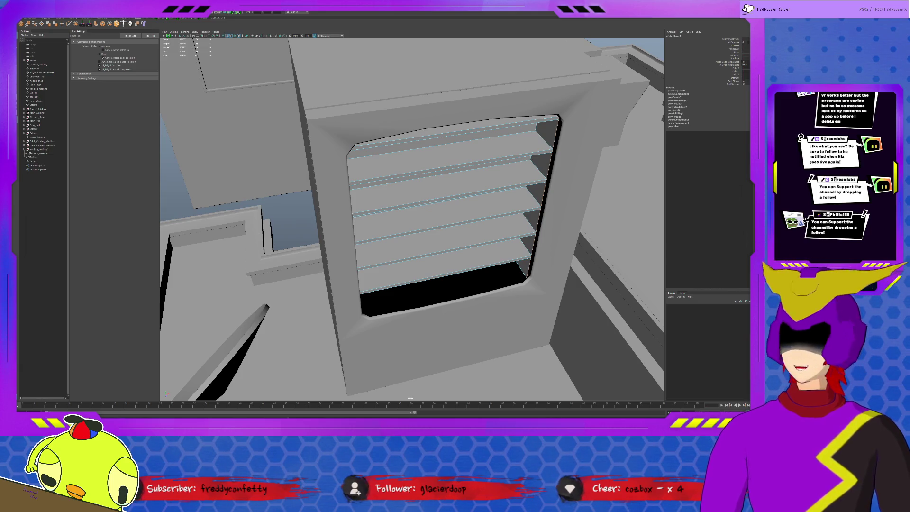
left_click(96, 23)
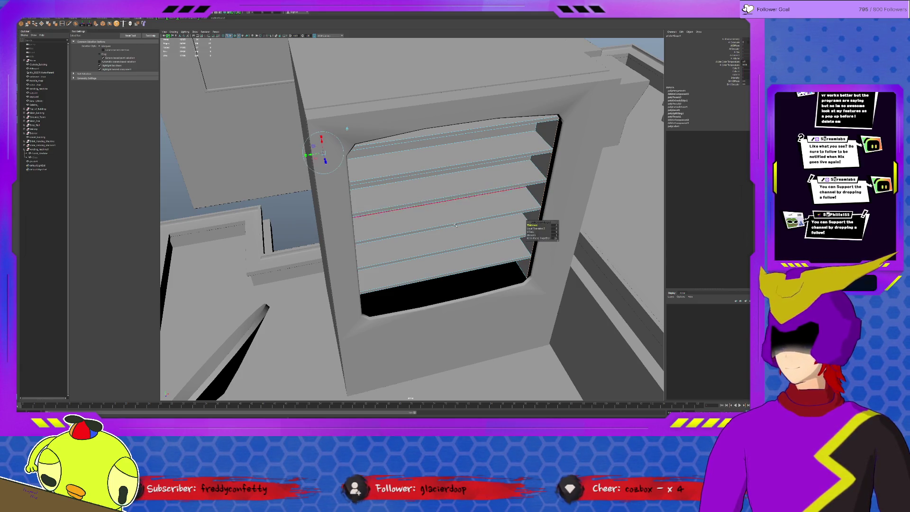
Move the selected shelf edges back inside the window opening.
left_click_drag(360, 204, 411, 199, "alt")
key("w")
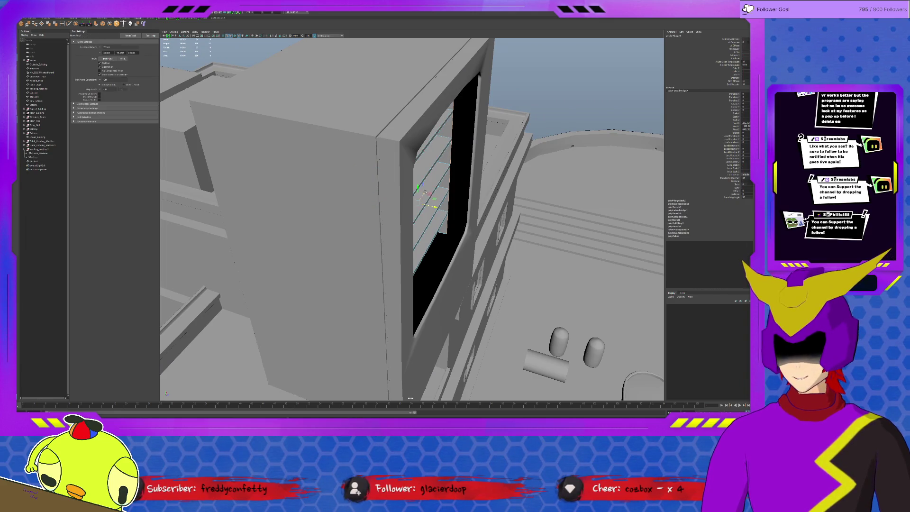
left_click_drag(433, 205, 468, 221)
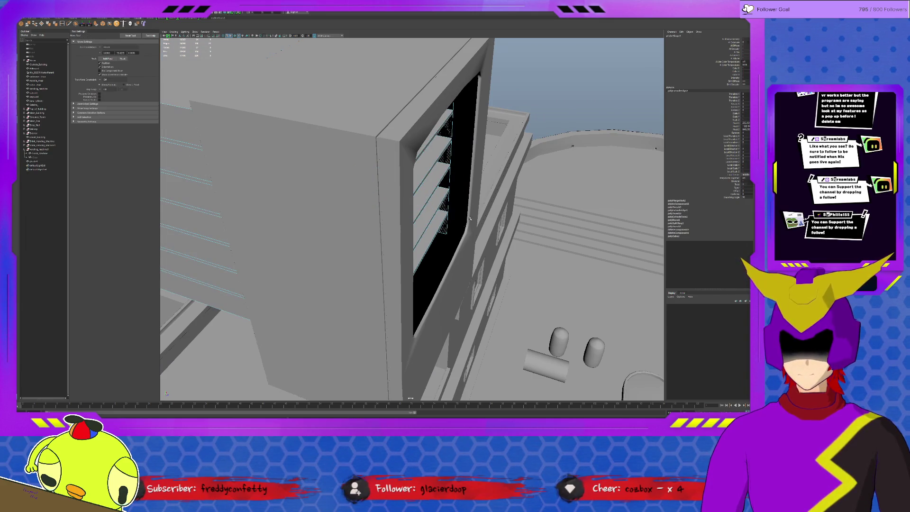
mouse_move(468, 219)
left_mouse_down()
mouse_move(411, 237)
mouse_move(452, 230)
mouse_move(420, 258)
mouse_move(428, 285)
mouse_move(456, 269)
mouse_move(431, 262)
left_mouse_up()
Check the window frame and its parent, then orbit to face the shelved window head-on.
left_click(423, 255)
left_click(413, 230)
left_click(464, 295)
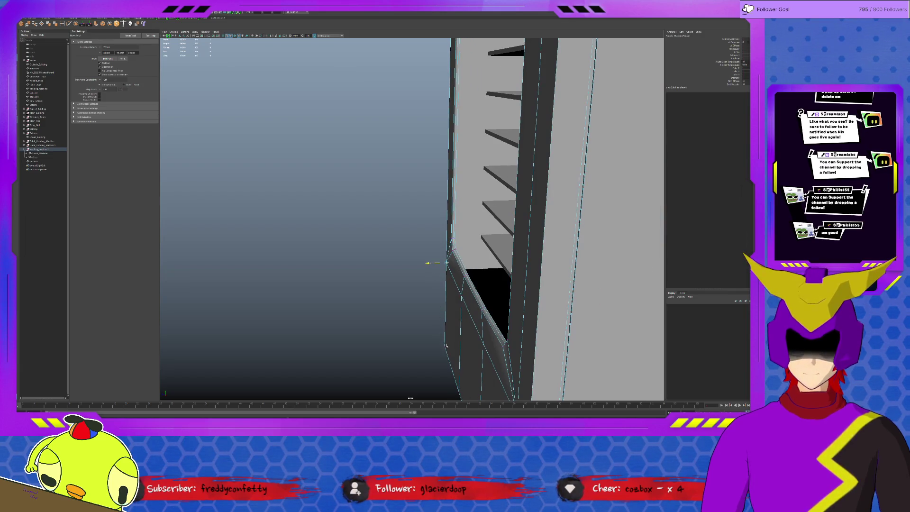
left_click(439, 341)
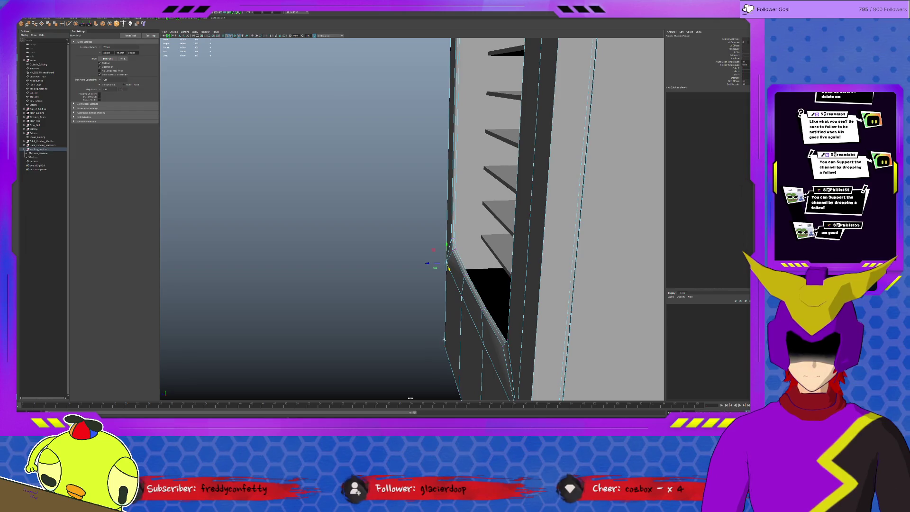
mouse_move(450, 279)
left_mouse_down("alt")
mouse_move(537, 275)
mouse_move(489, 269)
mouse_move(379, 287)
left_mouse_up("alt")
mouse_move(459, 223)
left_mouse_down("alt")
mouse_move(441, 240)
mouse_move(424, 238)
left_mouse_up("alt")
left_click(413, 213)
left_click(465, 196)
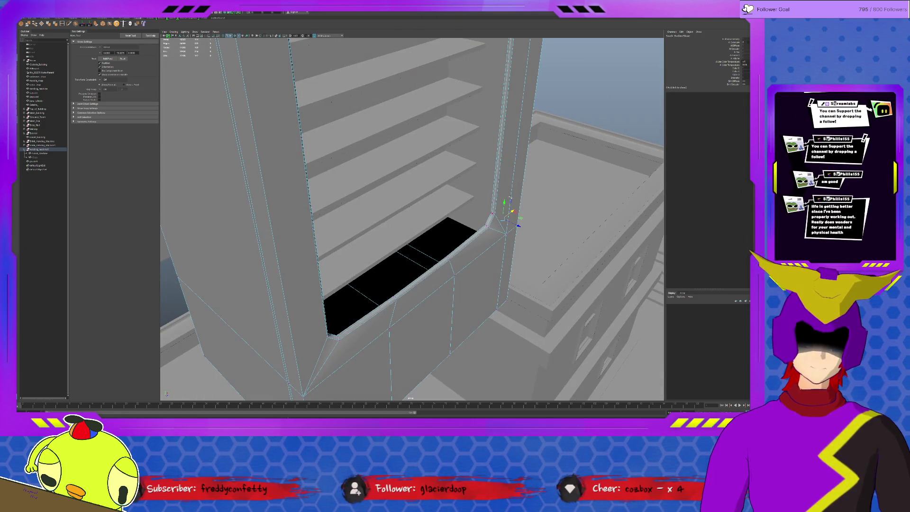
Isolate and frame the shelf object, then extrude its bottom edge.
left_click(335, 112)
key("ctrl+1")
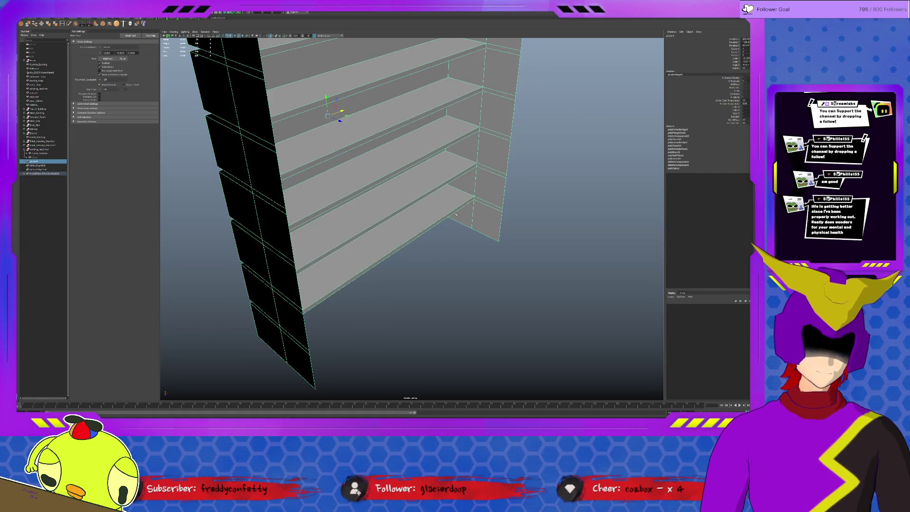
key("f")
mouse_move(356, 315)
left_mouse_down("alt")
mouse_move(332, 303)
mouse_move(393, 294)
left_mouse_up("alt")
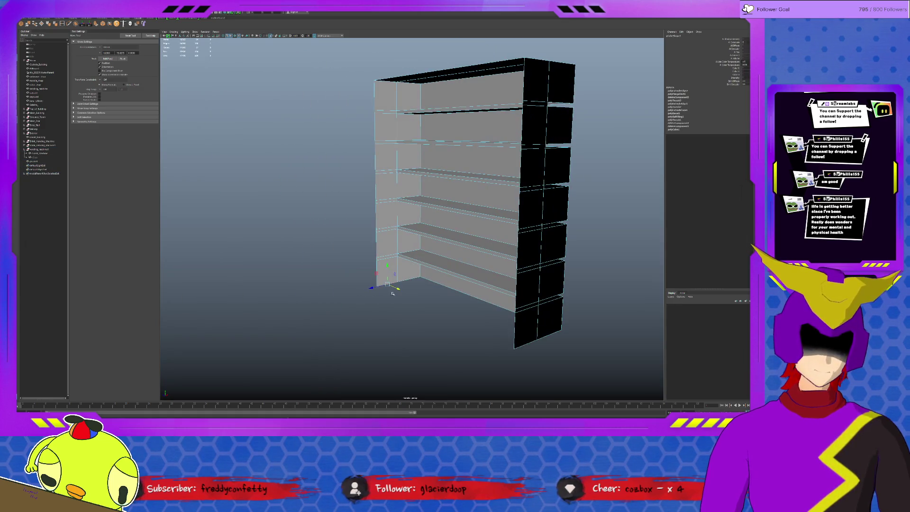
left_click(498, 307)
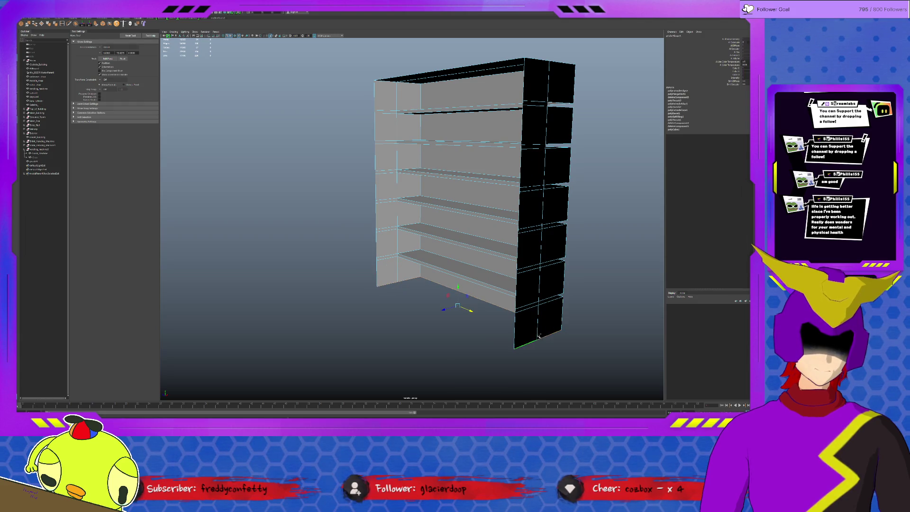
key("ctrl+e")
key("F8")
mouse_move(439, 287)
left_mouse_down("alt")
mouse_move(426, 266)
mouse_move(435, 254)
mouse_move(447, 256)
mouse_move(430, 275)
mouse_move(441, 289)
mouse_move(429, 300)
mouse_move(433, 208)
left_mouse_up("alt")
Bridge the shelf unit's bottom edges closed and bring the full scene back.
left_click(434, 208)
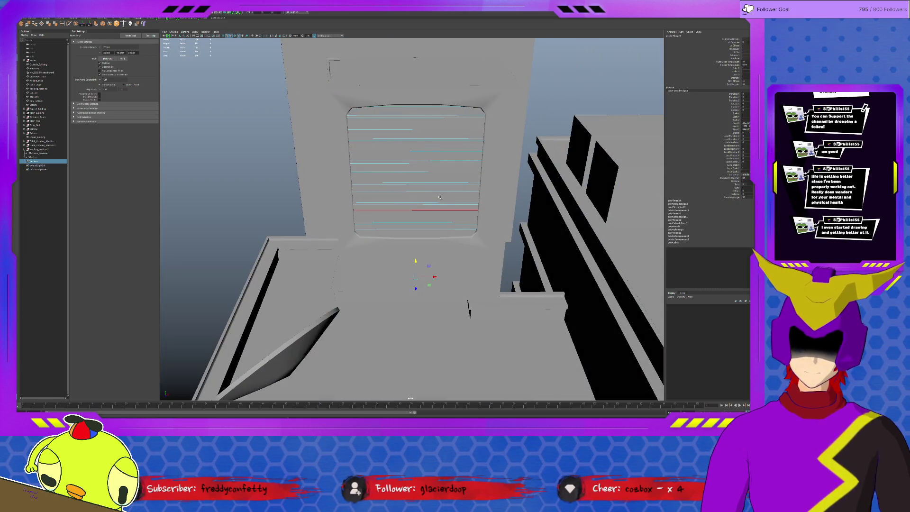
key("ctrl+1")
left_click(440, 254)
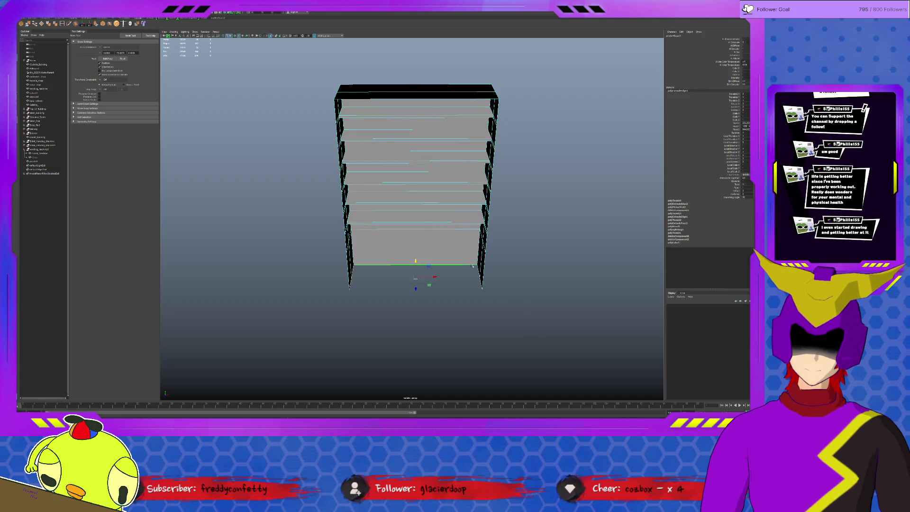
left_click_drag(441, 254, 346, 305, "alt")
left_click(347, 305)
left_click(340, 299)
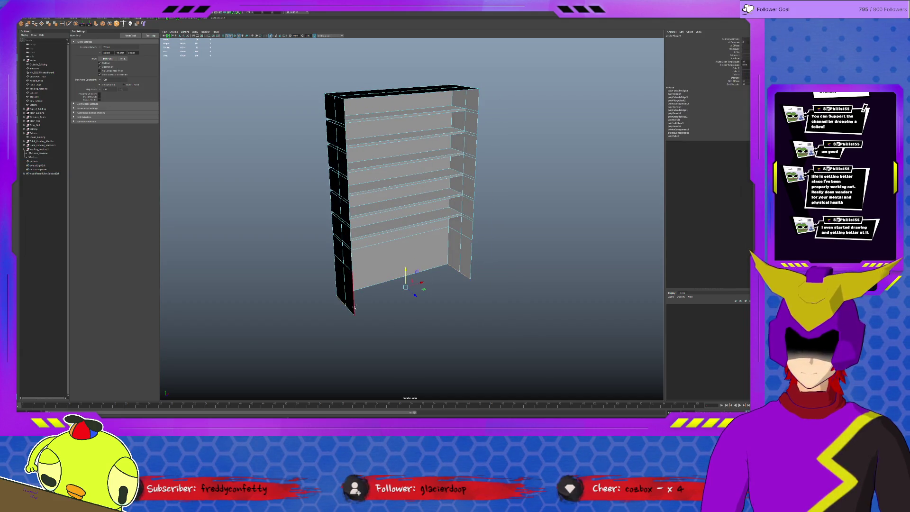
left_click(38, 27)
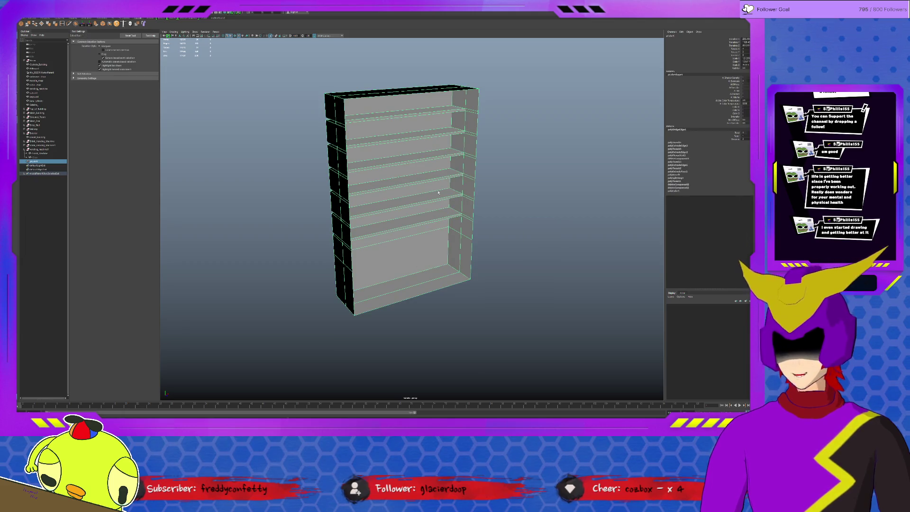
key("ctrl+1")
mouse_move(439, 194)
left_mouse_down("alt")
mouse_move(437, 220)
mouse_move(426, 202)
left_mouse_up("alt")
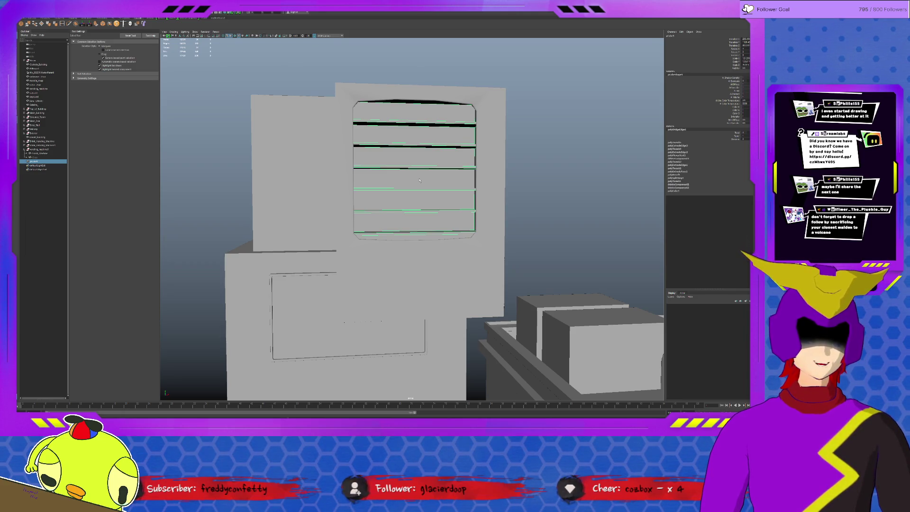
mouse_move(418, 175)
left_mouse_down("alt")
mouse_move(410, 171)
mouse_move(417, 176)
left_mouse_up("alt")
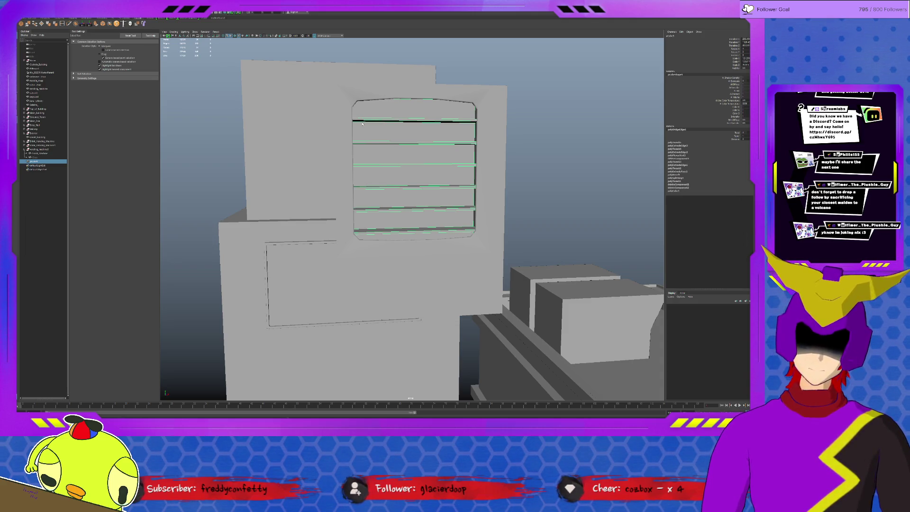
Select the window frame around the shelves and zoom in to view it from above.
left_click(454, 269)
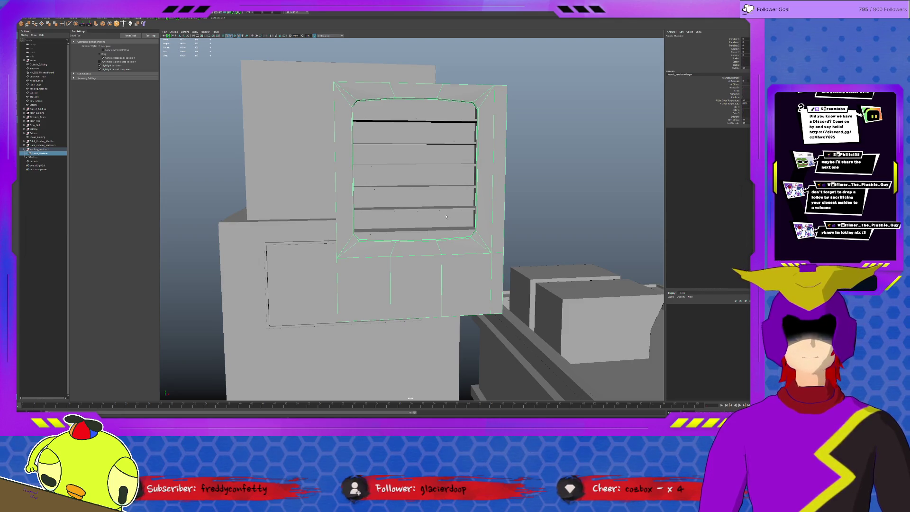
scroll(445, 217, "up", 3)
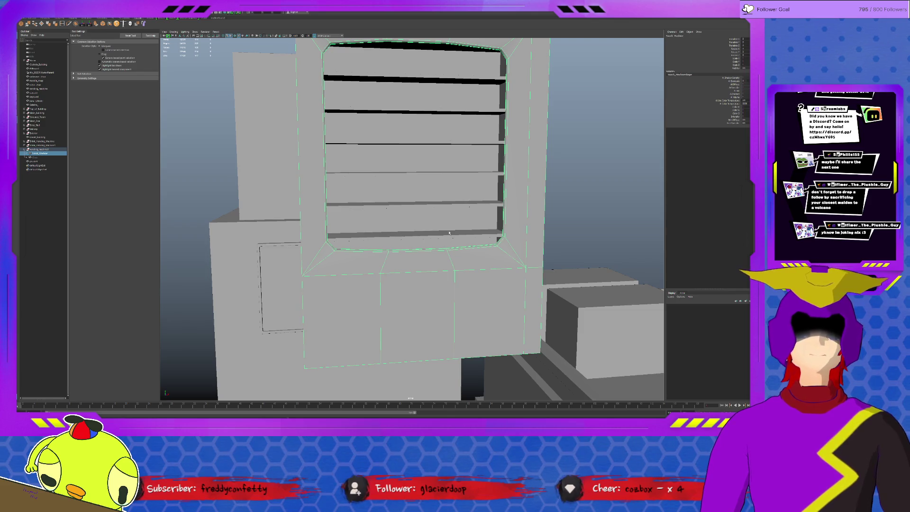
left_click_drag(420, 214, 456, 251, "alt")
Select the front edges of all five shelves, ready to move them.
key("f")
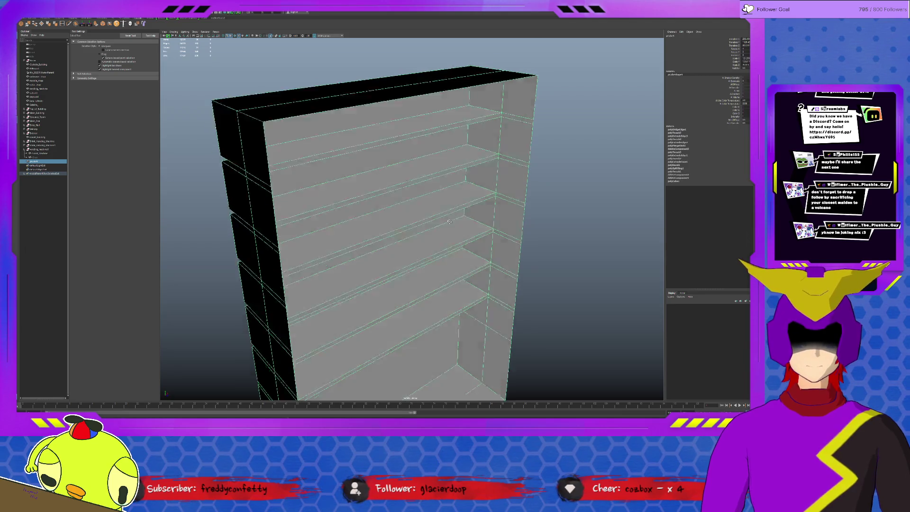
key("F10")
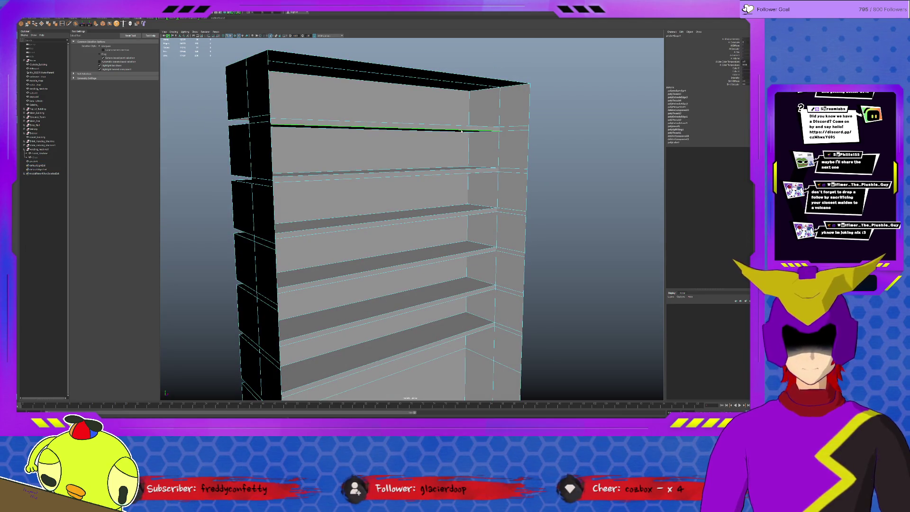
left_click(468, 175)
left_click(478, 213, "shift")
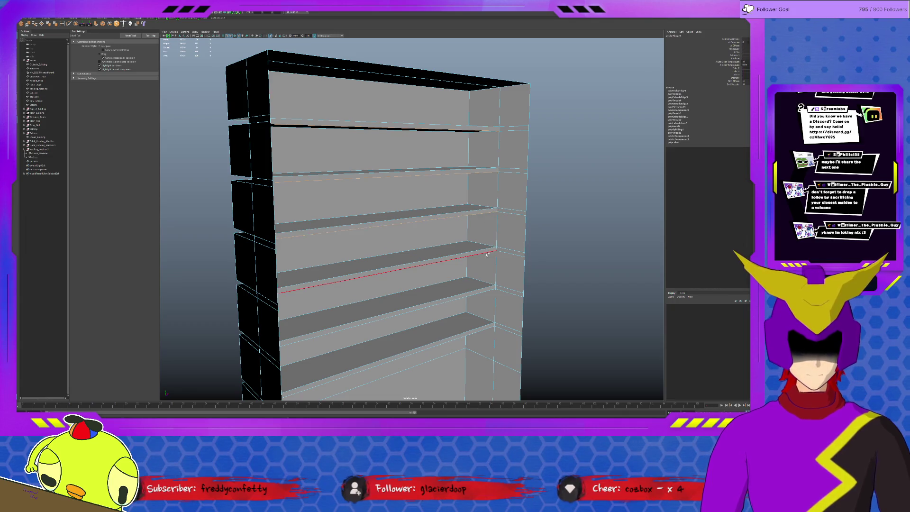
left_click(489, 252, "shift")
left_click(489, 288, "shift")
left_click(489, 327, "shift")
key("w")
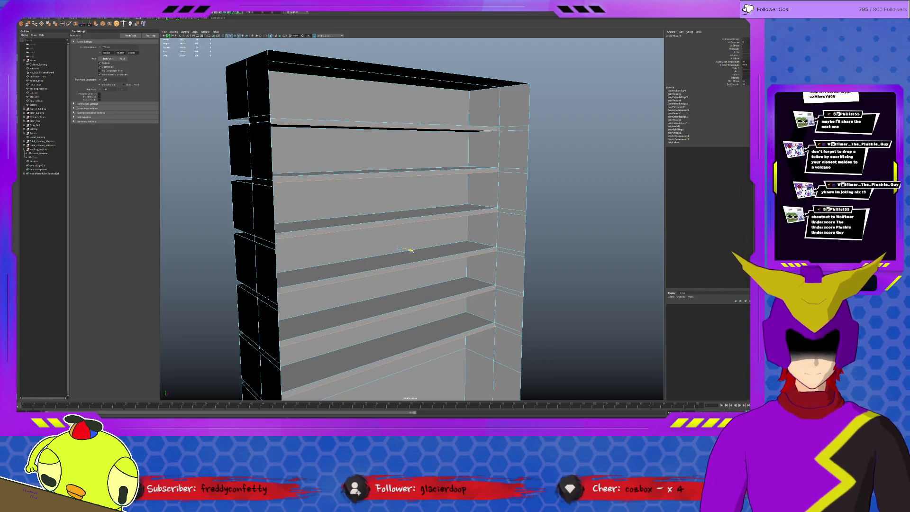
Delete the stray horizontal edge on the side wall and show the full scene again.
mouse_move(480, 250)
left_mouse_down("alt")
mouse_move(494, 252)
mouse_move(470, 244)
left_mouse_up("alt")
left_click(468, 236, "shift")
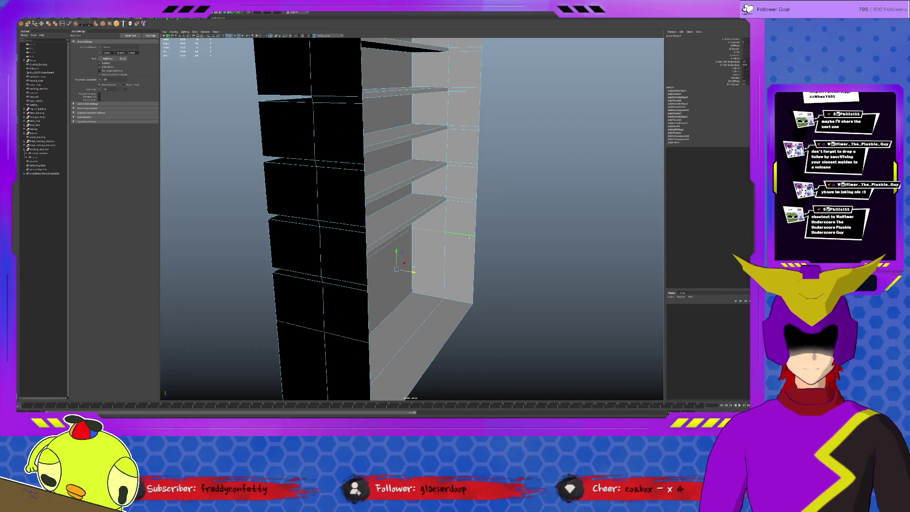
key("Delete")
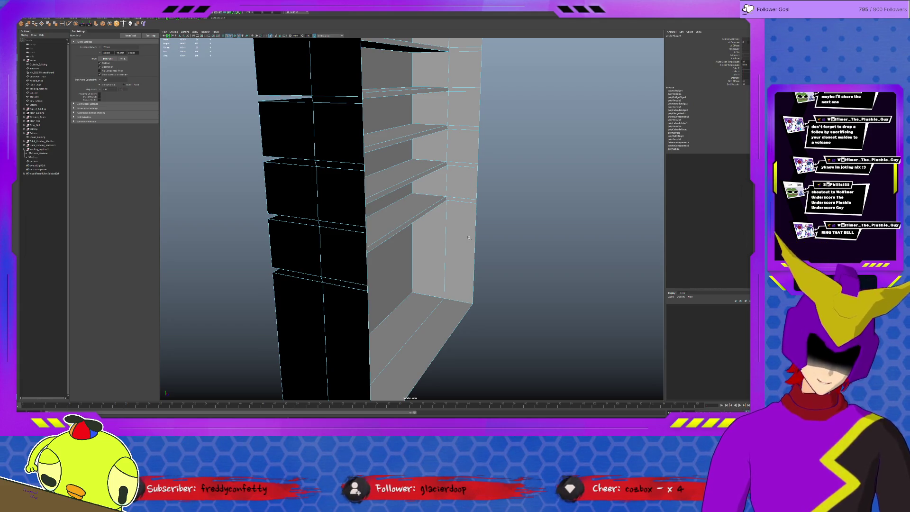
key("ctrl+1")
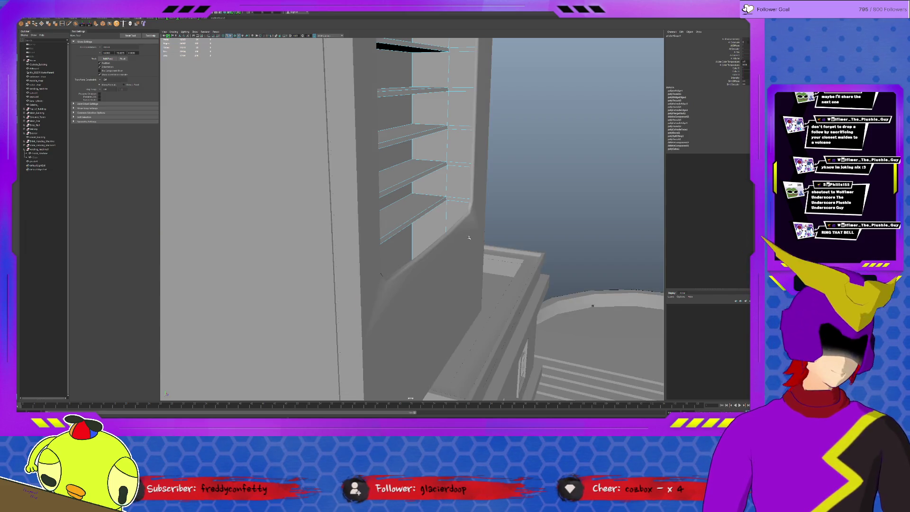
scroll(468, 240, "down", 5)
scroll(461, 249, "up", 3)
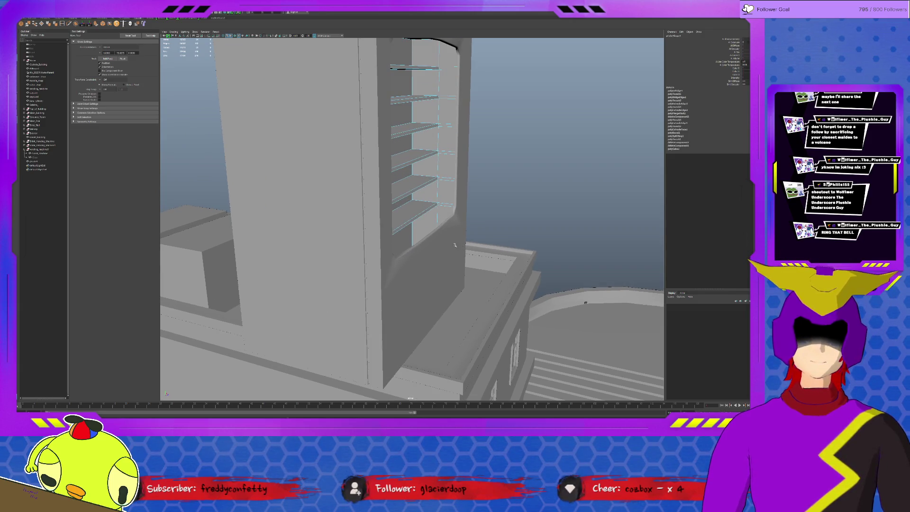
left_click(467, 198)
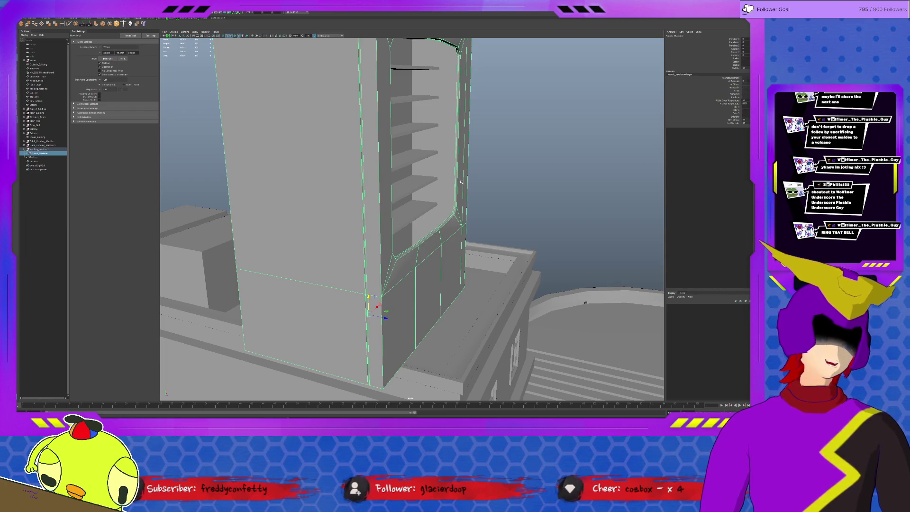
scroll(479, 218, "down", 4)
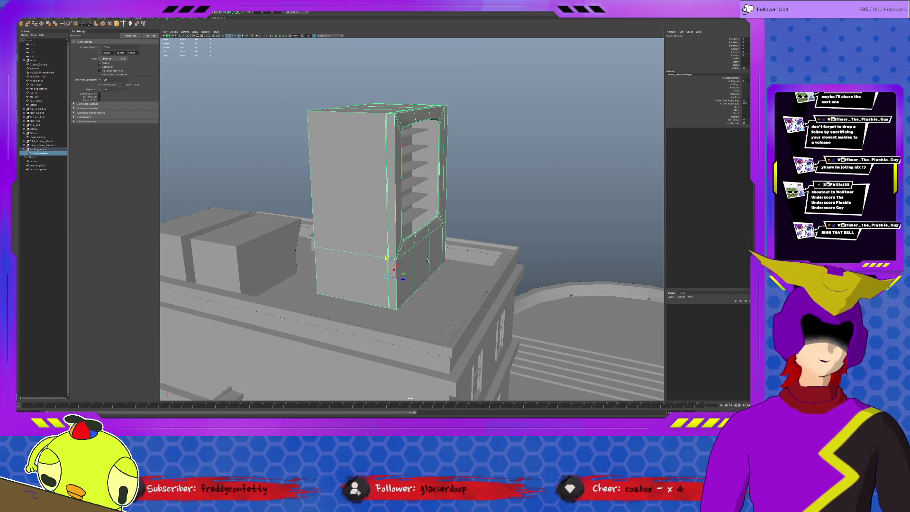
left_click_drag(427, 260, 388, 263, "alt")
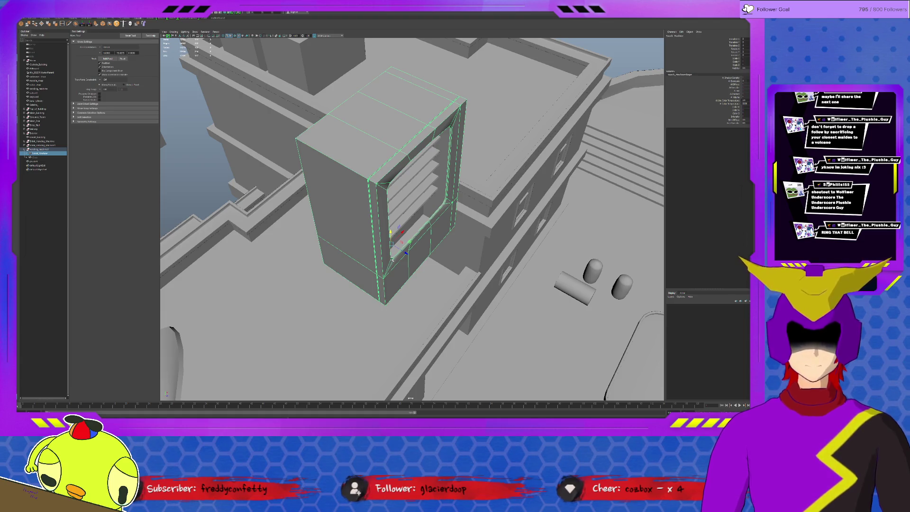
scroll(387, 294, "down", 5)
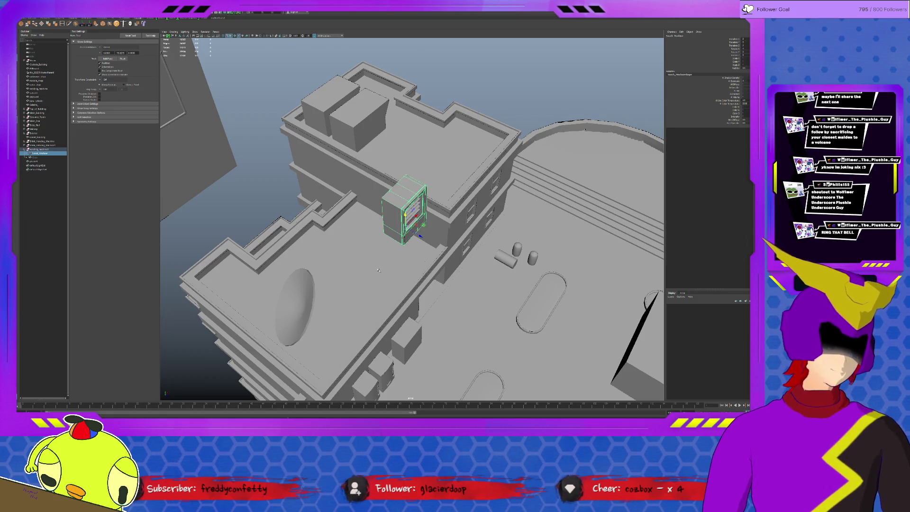
Duplicate the keypad panel, place it on the machine's side, and parent it into the group.
left_click(379, 392)
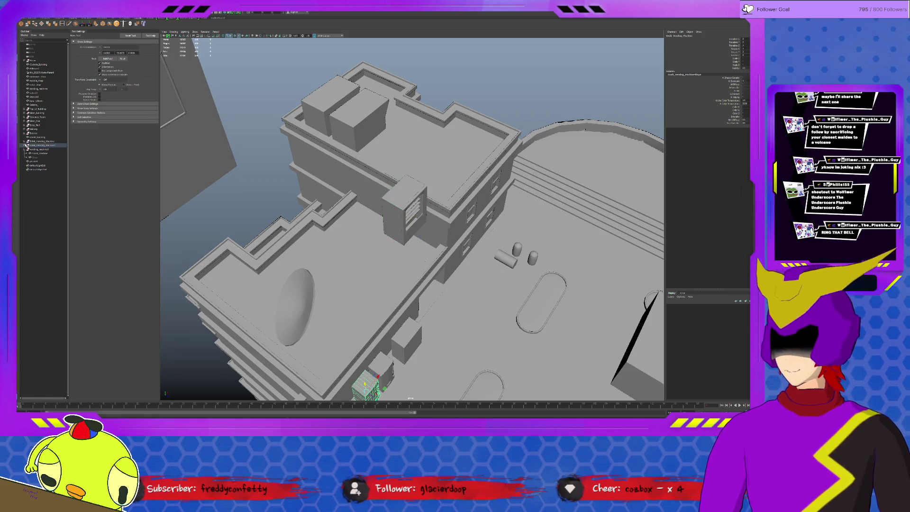
left_click(24, 146)
left_click(45, 161)
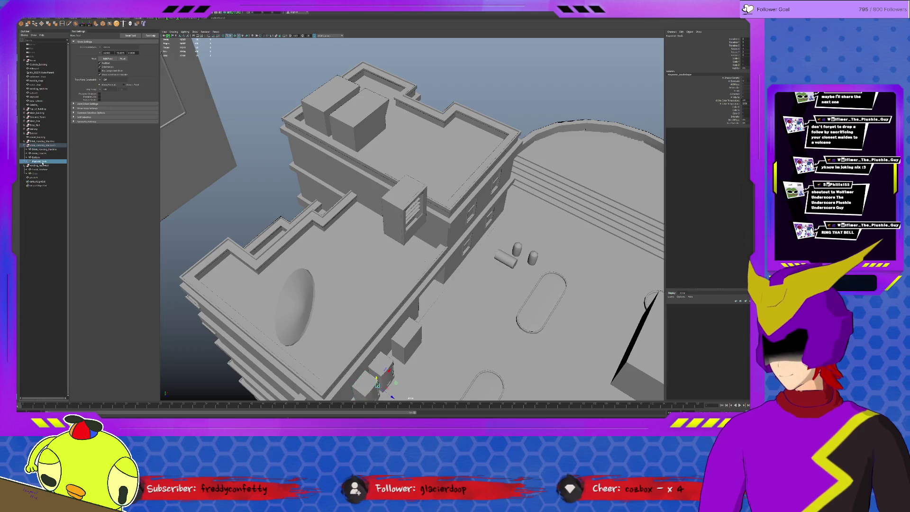
key("ctrl+d")
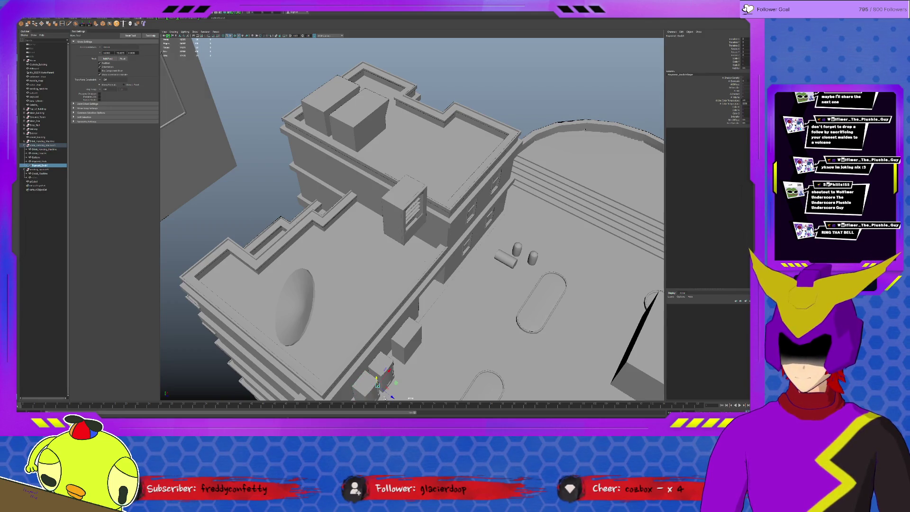
left_click_drag(378, 384, 425, 200)
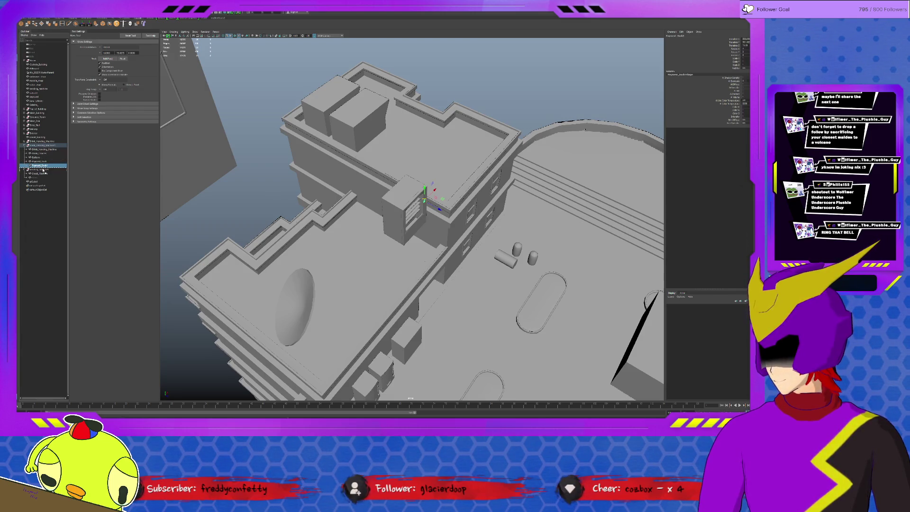
left_click_drag(43, 170, 43, 171)
Rename the pCube1 object to Shelves.
left_click(41, 182)
key("f")
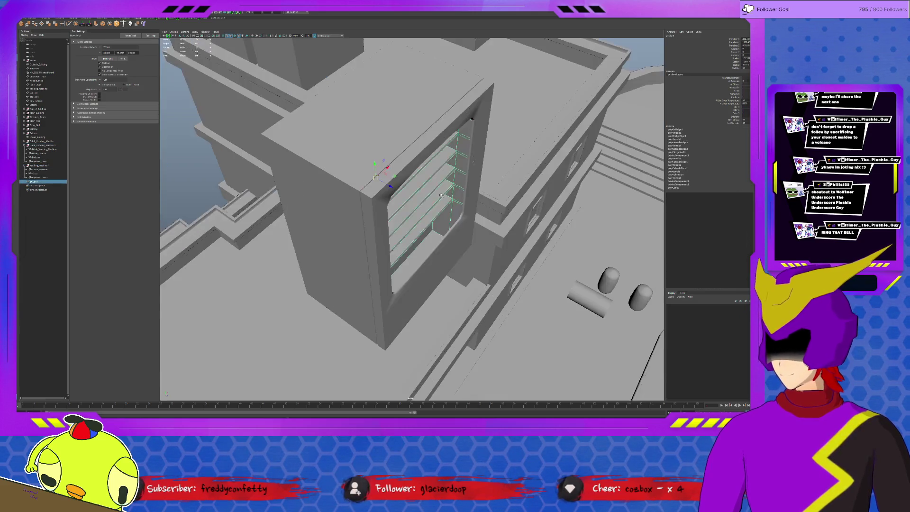
double_click(40, 183)
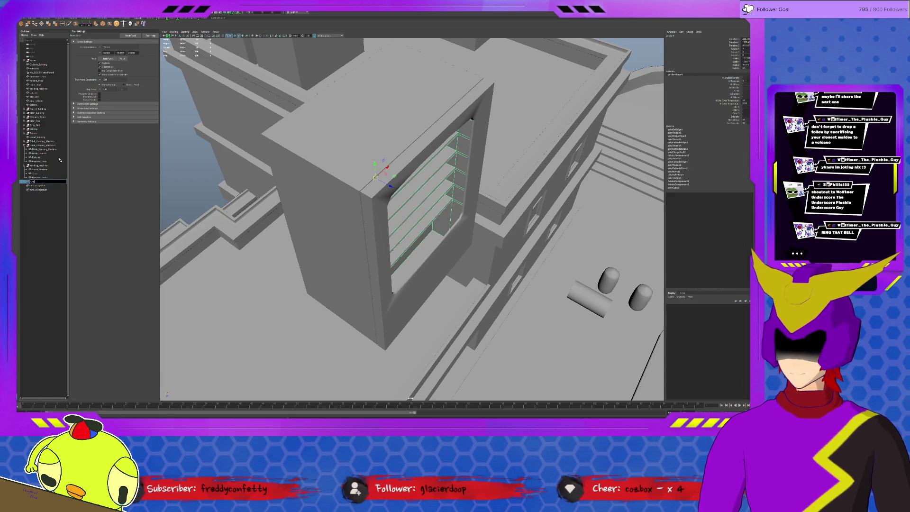
type("lves")
key("Return")
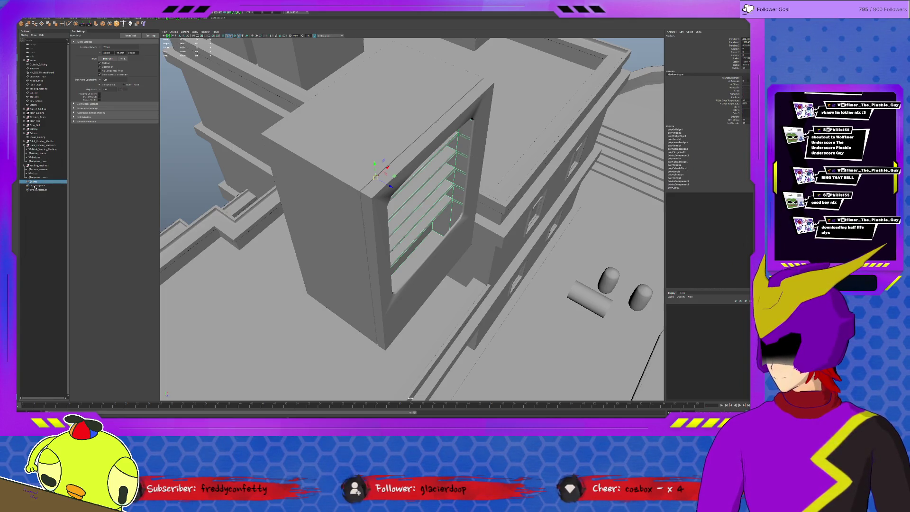
Rename the vending machine group to Snack_Vending_Machine.
left_click(41, 178)
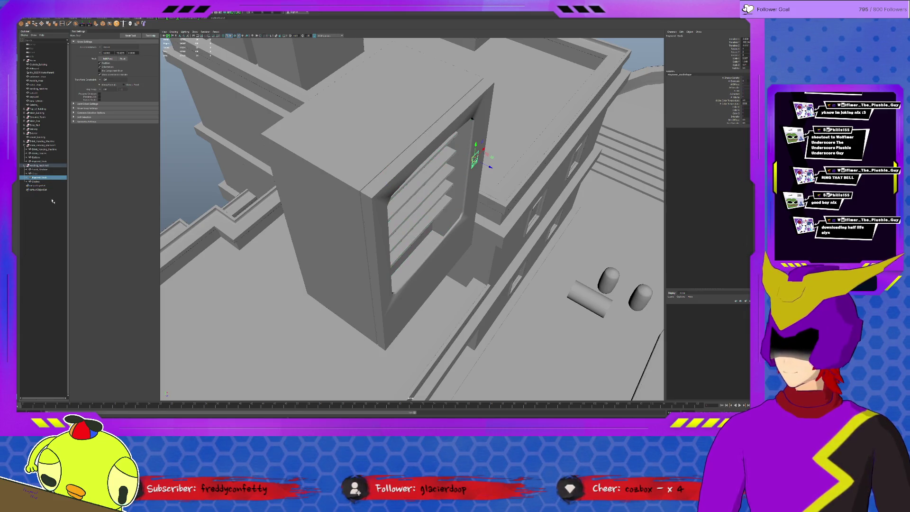
left_click(52, 166)
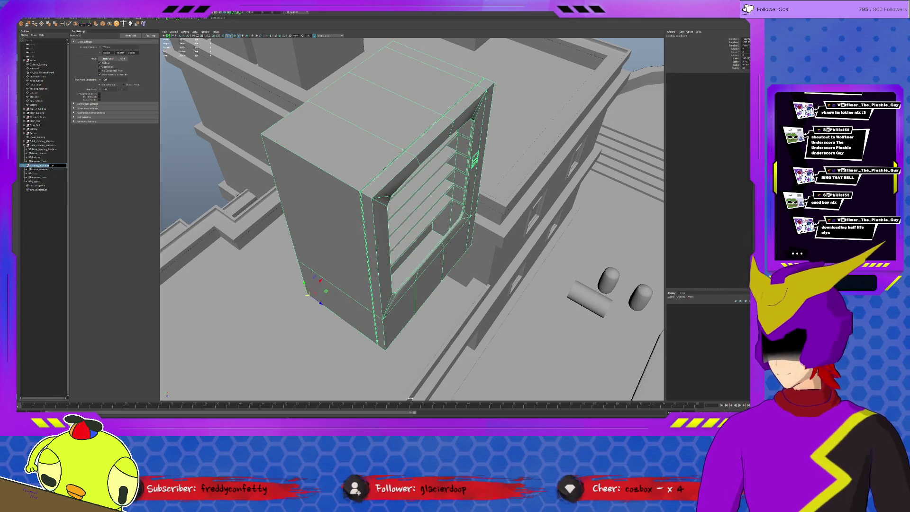
type("snack_")
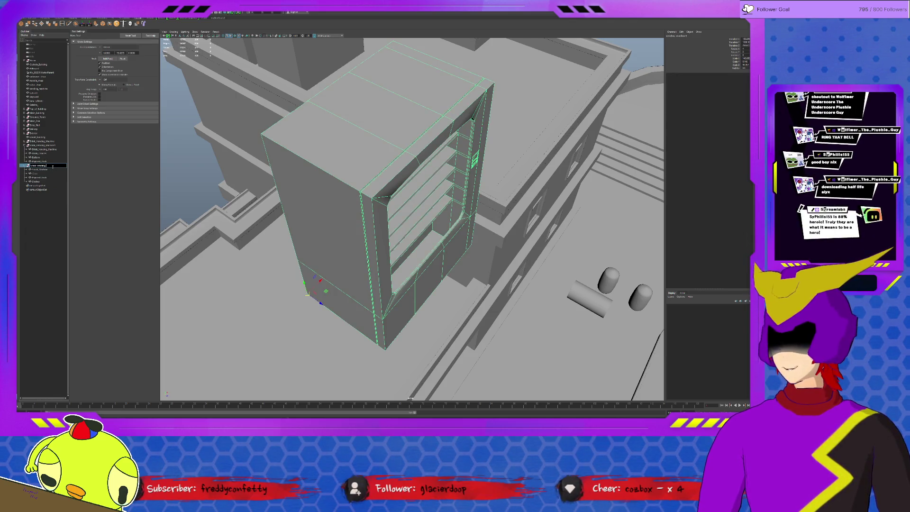
key("Return")
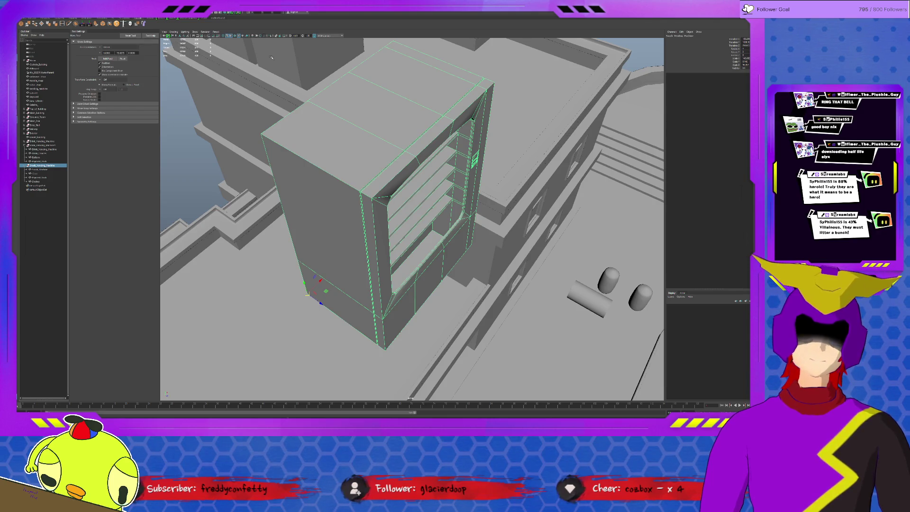
left_click(474, 160)
key("f")
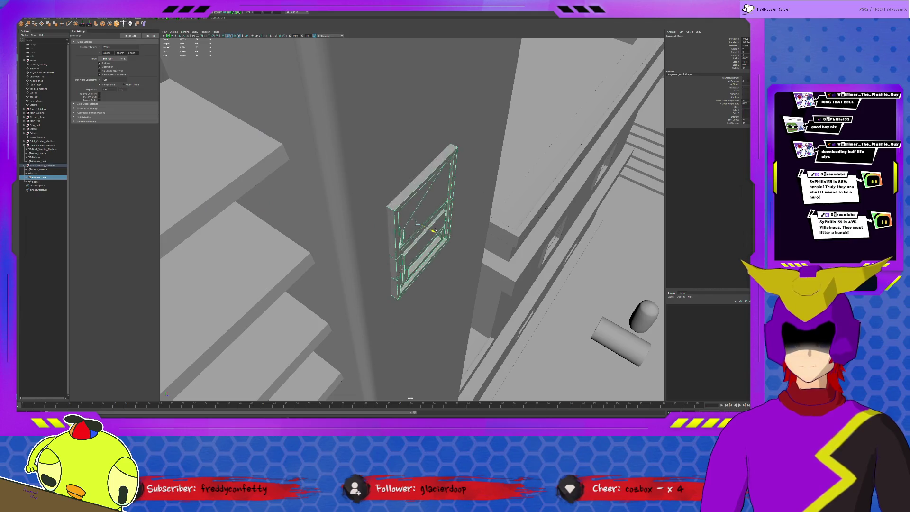
mouse_move(435, 230)
left_mouse_down()
mouse_move(444, 237)
mouse_move(410, 202)
mouse_move(434, 187)
mouse_move(506, 199)
mouse_move(450, 172)
left_mouse_up()
scroll(434, 215, "down", 6)
scroll(450, 172, "down", 10)
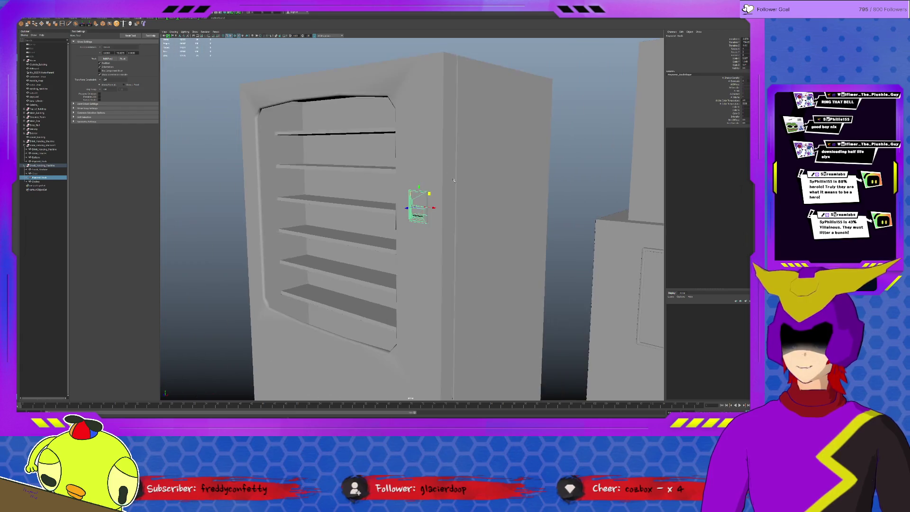
left_click_drag(473, 209, 488, 232, "alt")
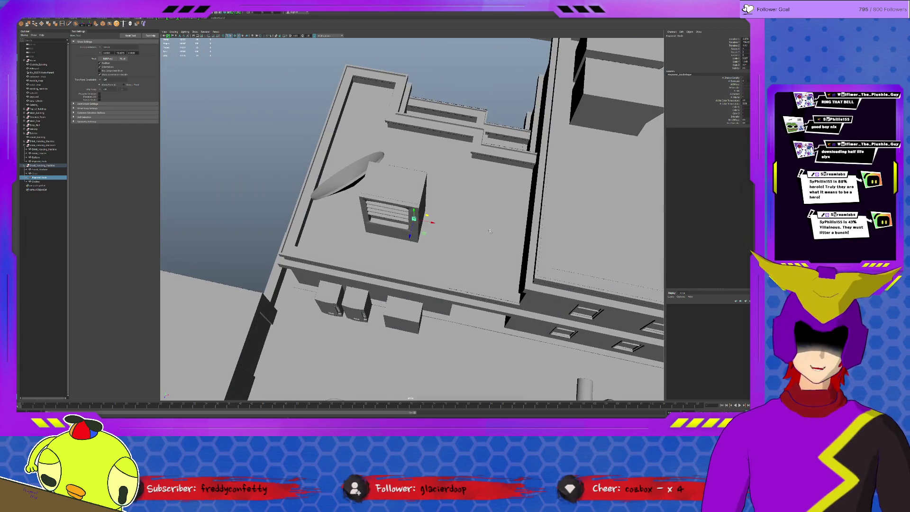
scroll(488, 230, "down", 4)
left_click(373, 277)
key("f")
left_click_drag(427, 303, 444, 266, "alt")
scroll(444, 266, "up", 5)
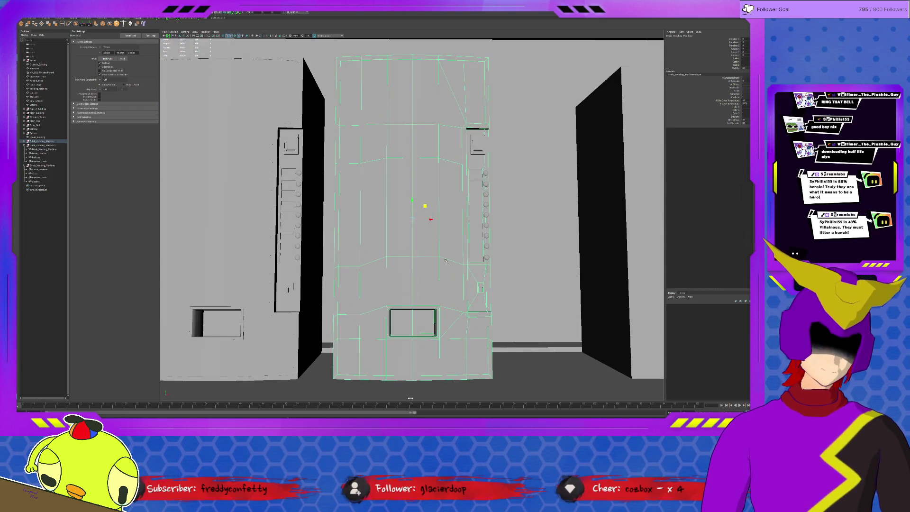
left_click_drag(449, 261, 451, 267, "alt")
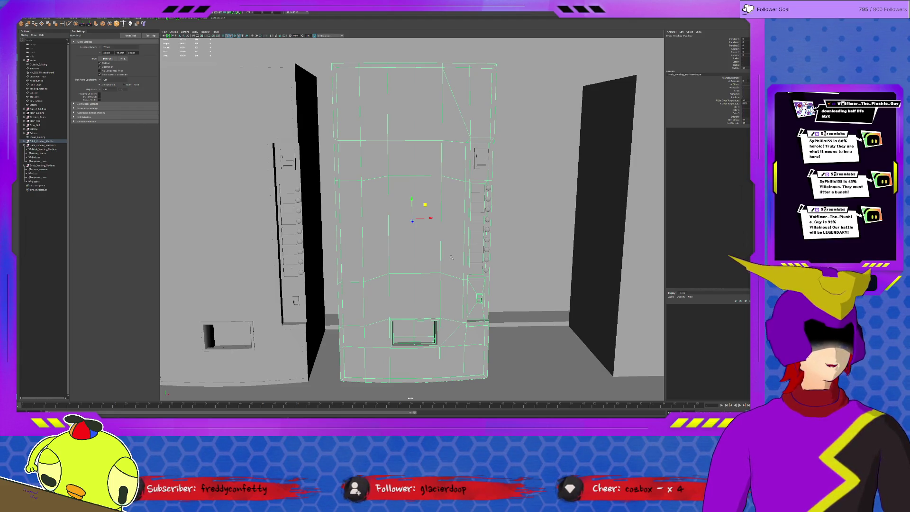
scroll(480, 226, "down", 5)
left_click_drag(494, 203, 535, 310, "alt")
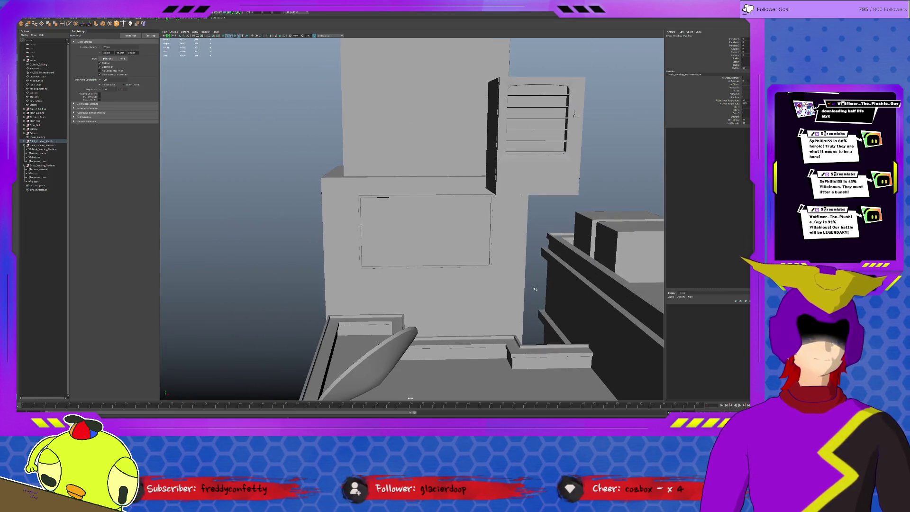
left_click(575, 115)
key("f")
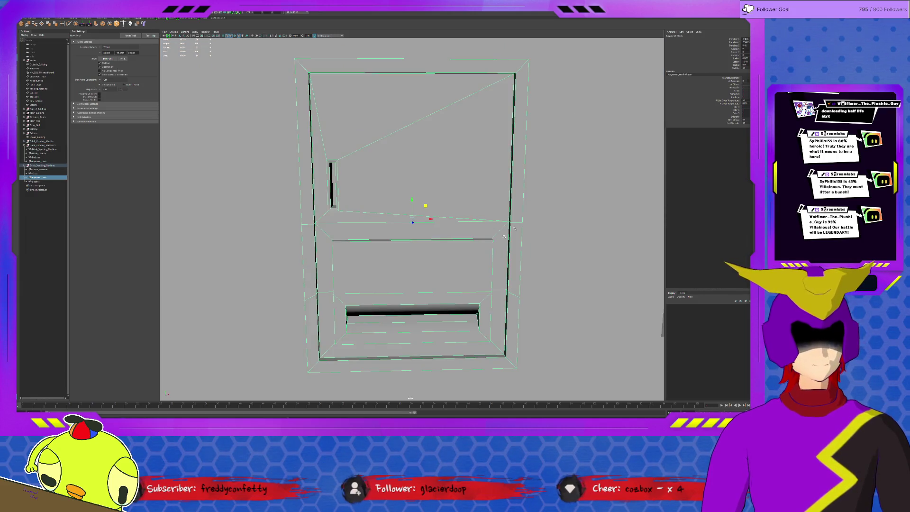
scroll(451, 247, "down", 4)
left_click_drag(397, 250, 370, 252, "alt")
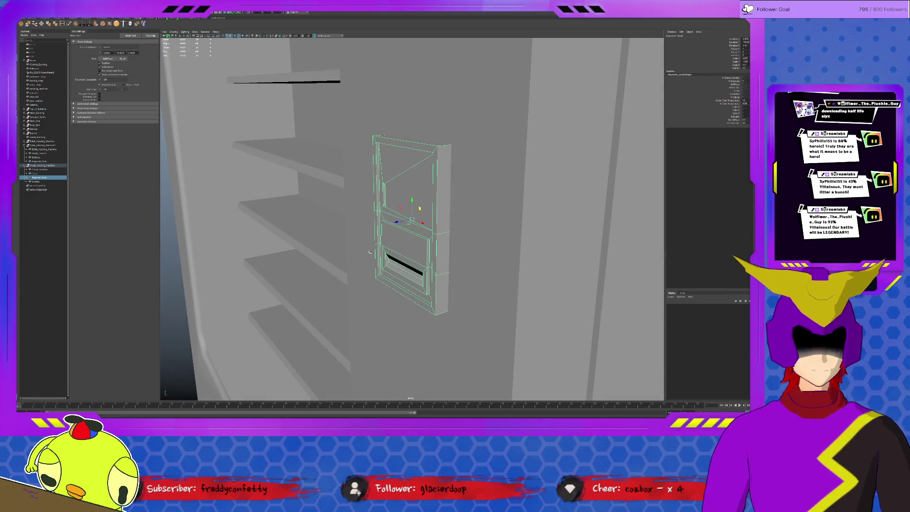
scroll(370, 252, "down", 3)
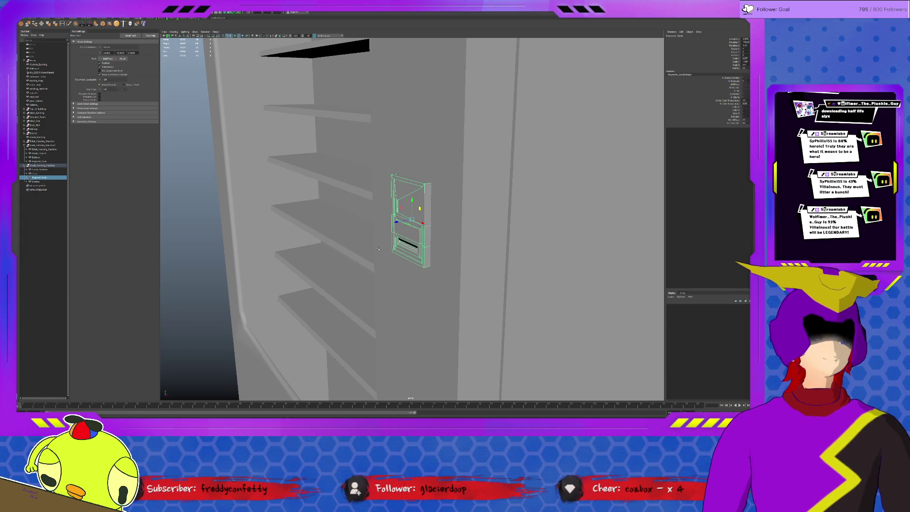
left_click_drag(378, 247, 459, 220, "alt")
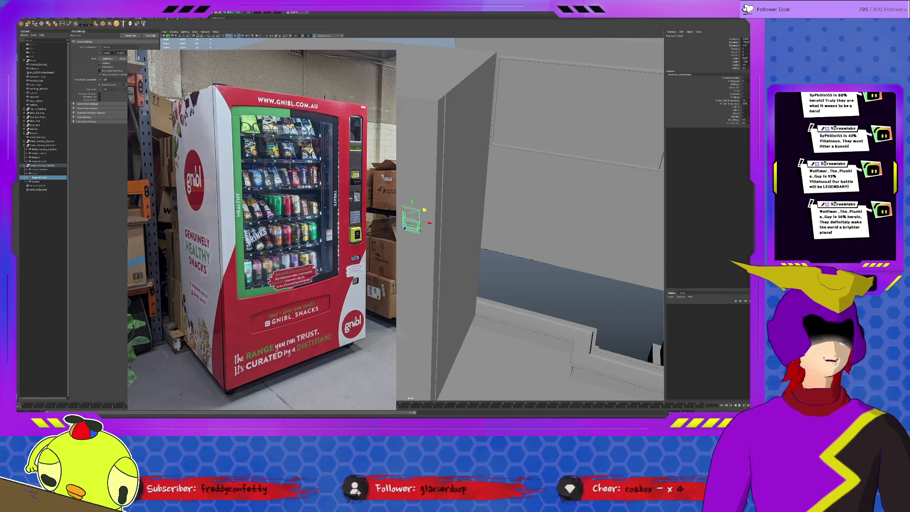
left_click_drag(478, 194, 455, 193, "alt")
left_click_drag(423, 228, 473, 213, "alt")
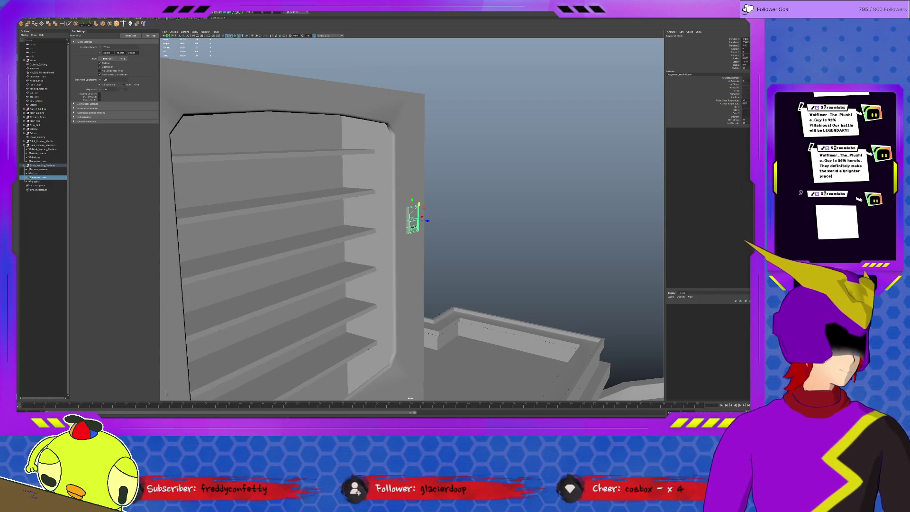
Select faces on the vending machine's side pillar in face mode.
left_click_drag(473, 285, 431, 305, "alt")
left_click(431, 305)
key("f")
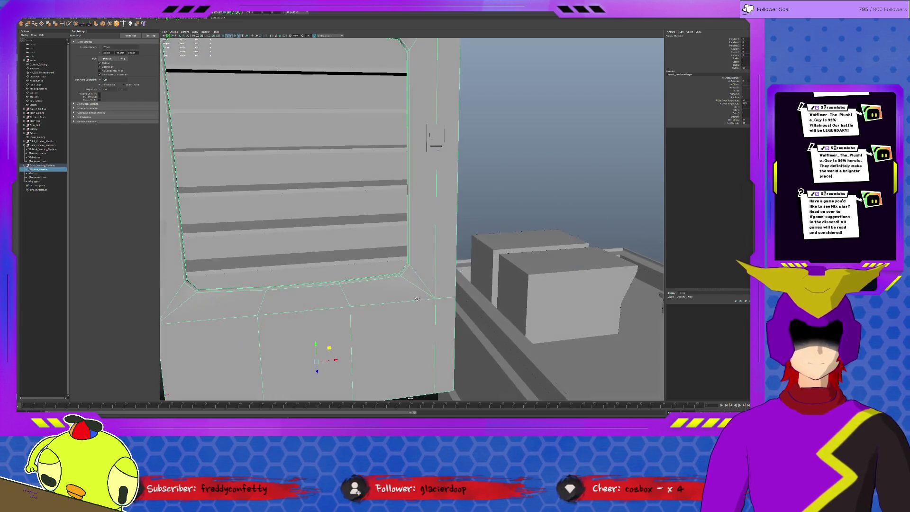
key("F11")
left_click(444, 316)
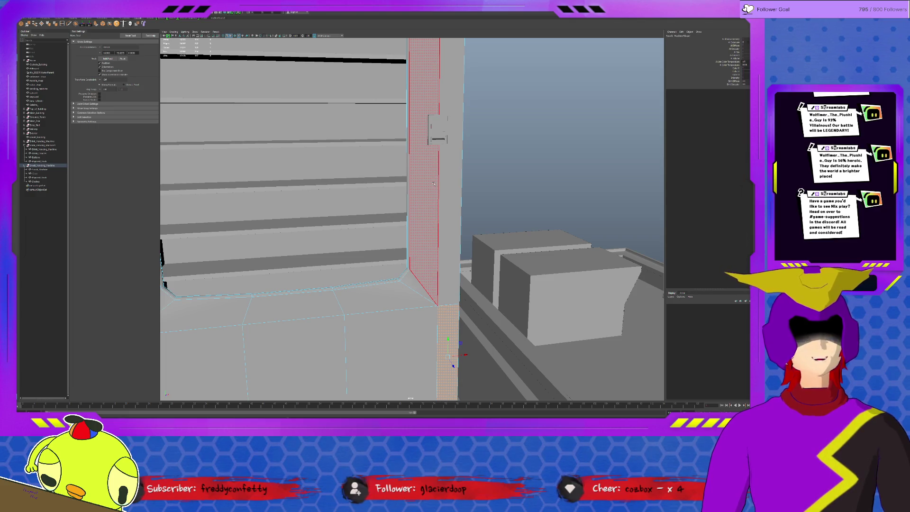
scroll(434, 183, "down", 5)
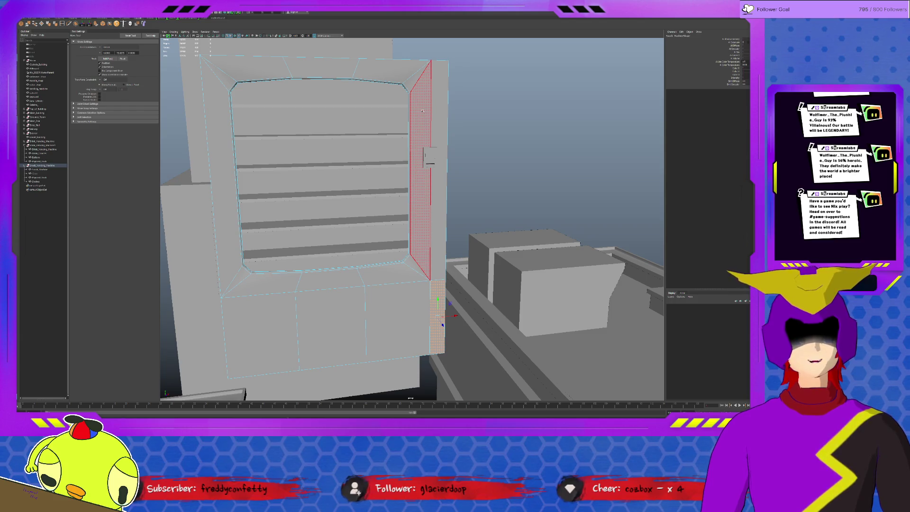
left_click(419, 137)
mouse_move(418, 141)
left_mouse_down("alt")
mouse_move(422, 175)
mouse_move(440, 163)
mouse_move(423, 173)
mouse_move(433, 180)
mouse_move(460, 116)
mouse_move(450, 155)
mouse_move(471, 160)
mouse_move(436, 66)
mouse_move(490, 313)
left_mouse_up("alt")
scroll(434, 177, "up", 6)
left_click(468, 109)
Slide the side strip's right vertical edge further right.
left_click(449, 155)
key("F11")
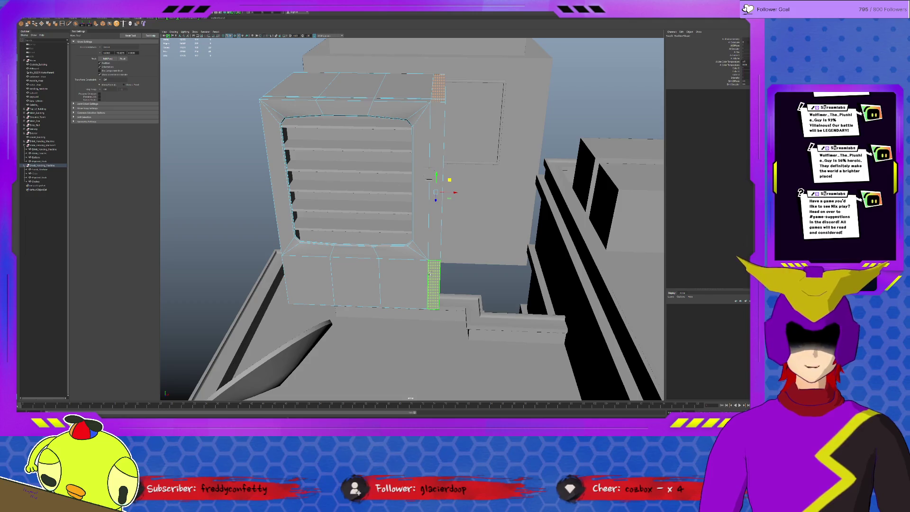
key("ctrl+1")
left_click_drag(456, 251, 457, 212, "alt")
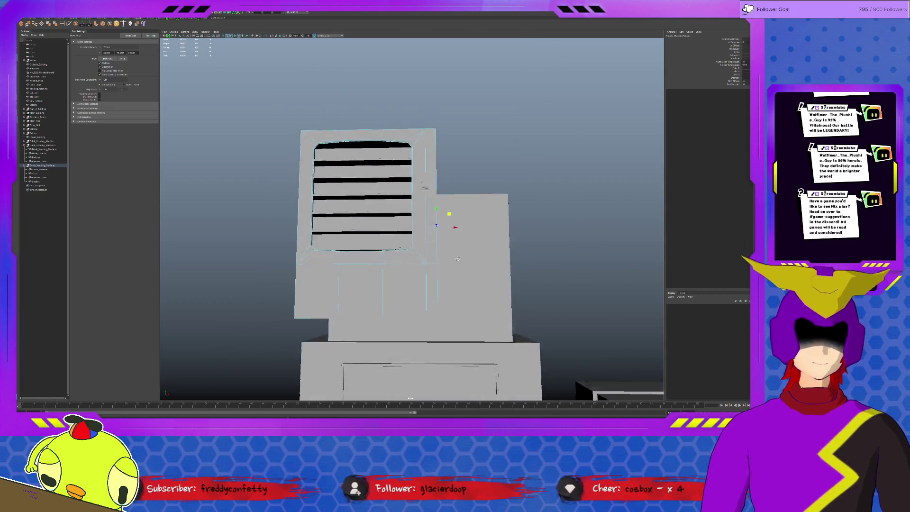
key("ctrl+1")
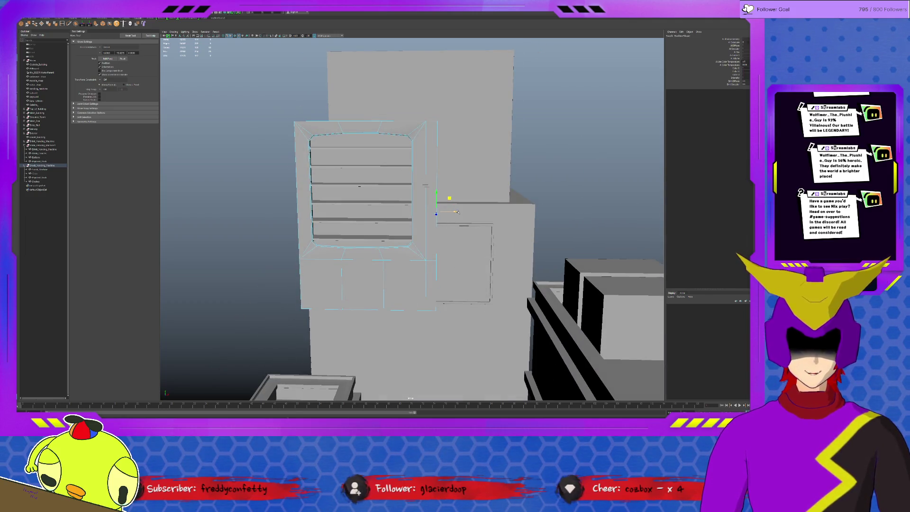
left_click_drag(456, 211, 465, 213)
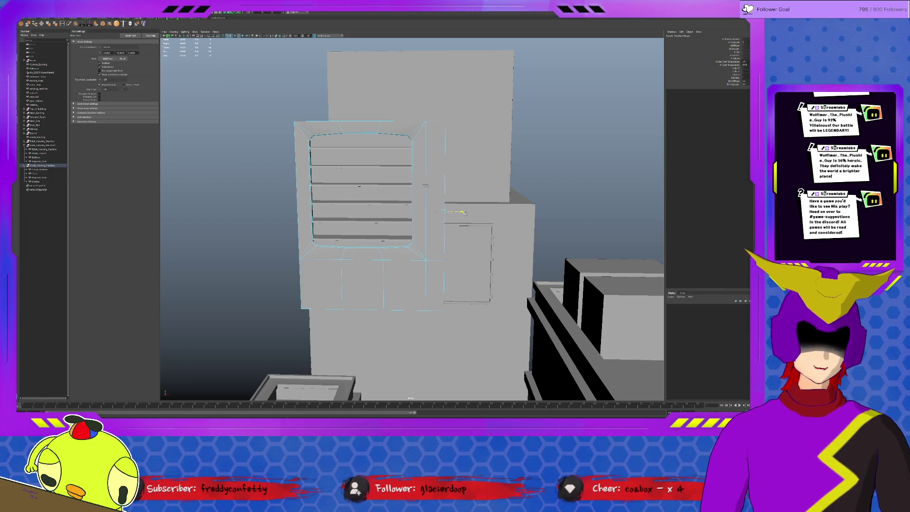
Scale the side strip face narrower horizontally and extrude it.
left_click(443, 198)
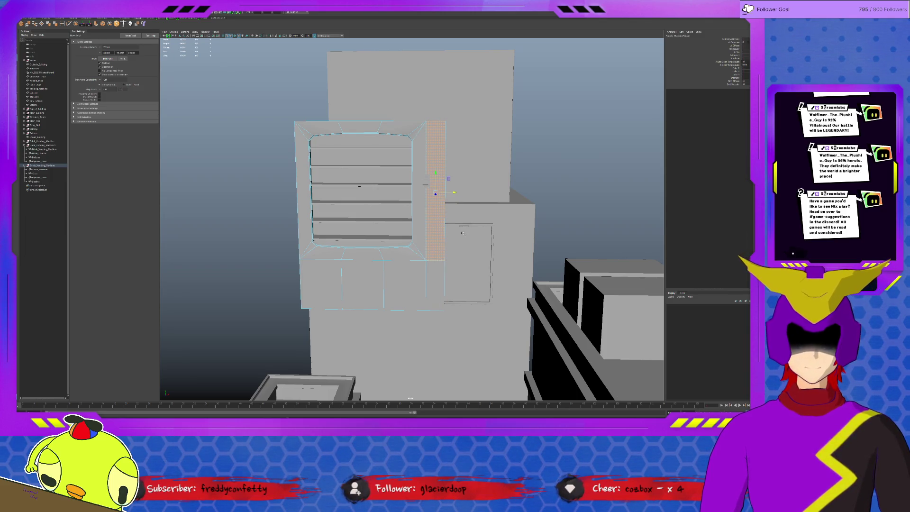
left_click_drag(462, 232, 454, 253, "alt")
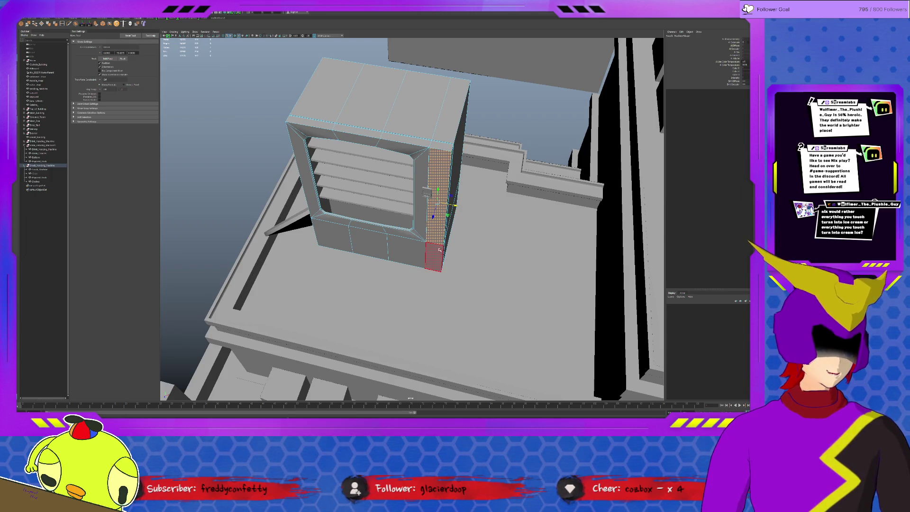
left_click_drag(437, 254, 437, 232, "alt")
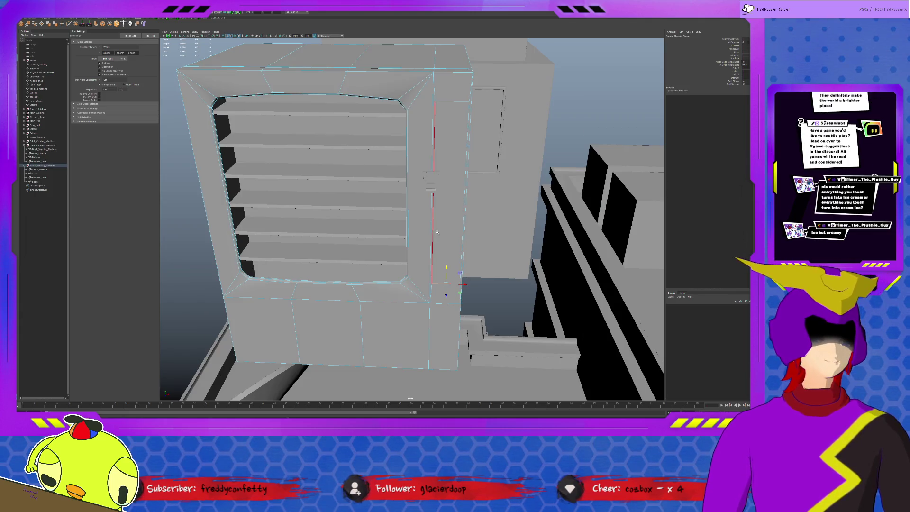
left_click(449, 199)
key("r")
left_click_drag(466, 202, 464, 203)
key("w")
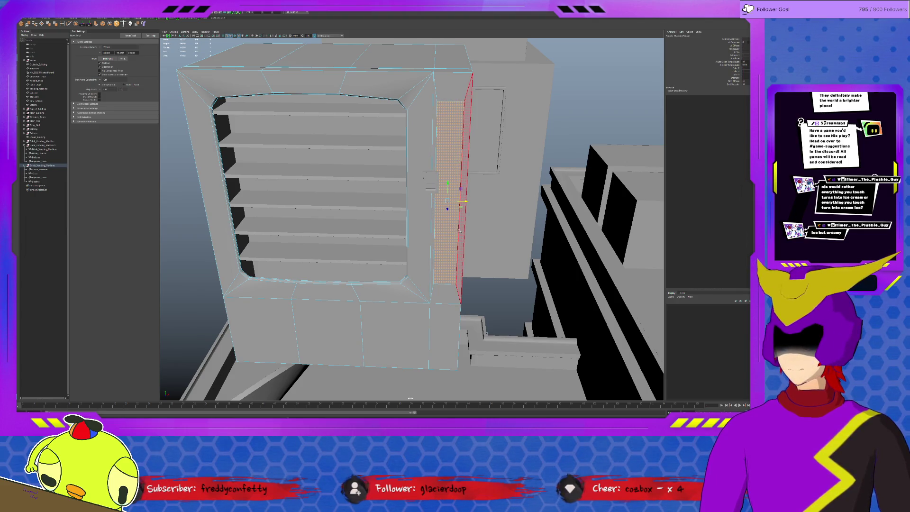
key("ctrl+e")
left_click_drag(458, 229, 423, 223, "alt")
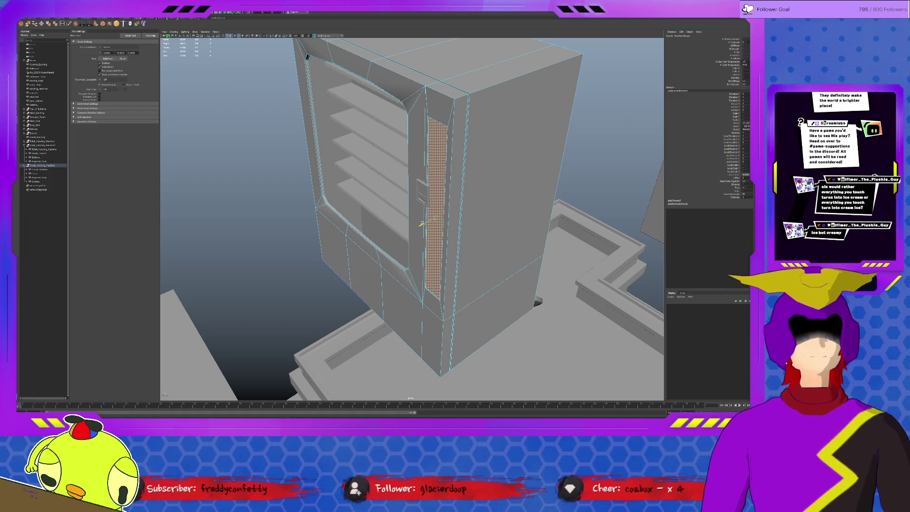
key("F8")
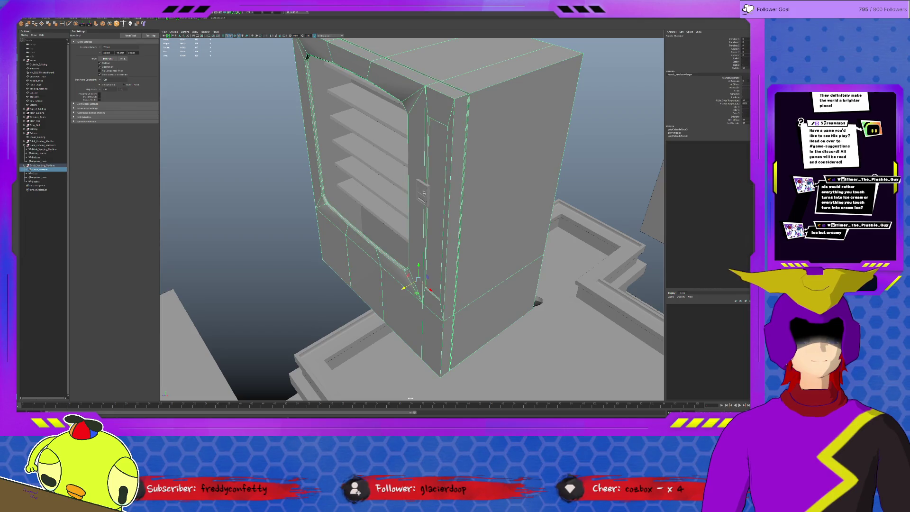
Move the keypad right and down on the side strip.
left_click(421, 203)
mouse_move(421, 197)
left_mouse_down()
mouse_move(434, 210)
mouse_move(464, 203)
mouse_move(420, 184)
mouse_move(434, 181)
left_mouse_up()
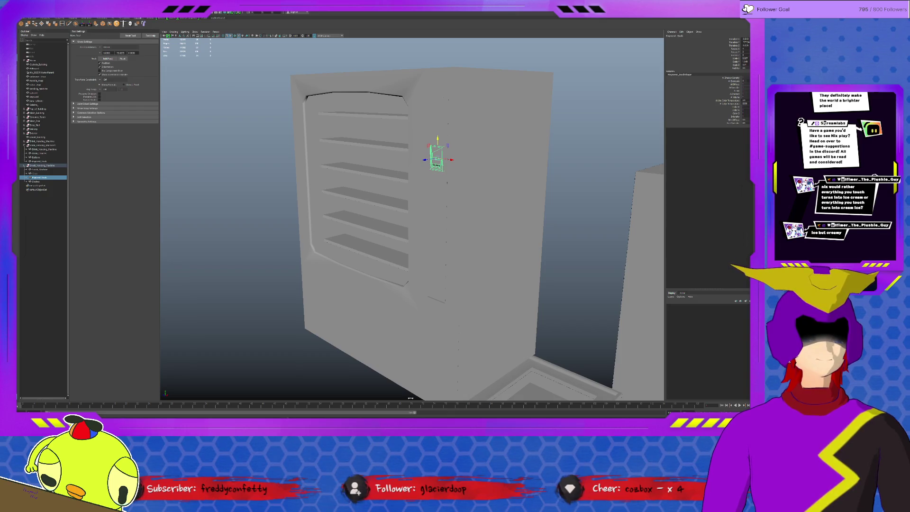
key("ctrl+z")
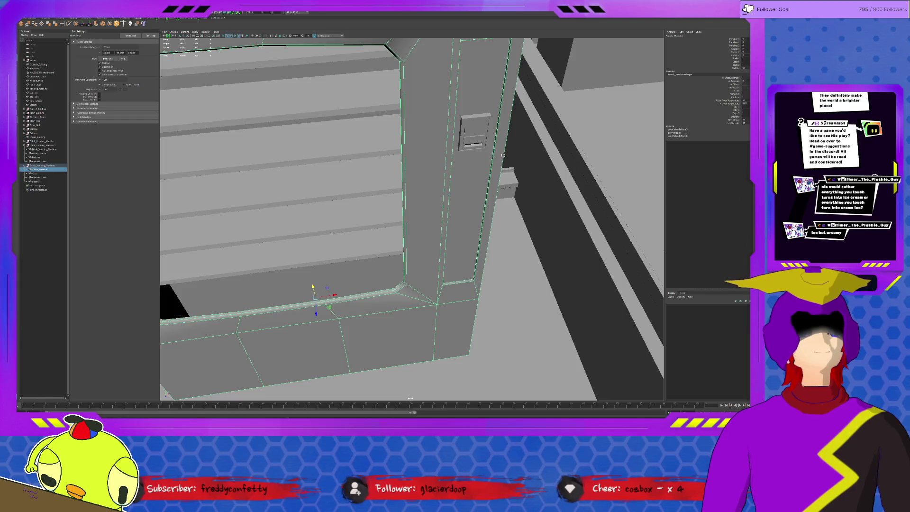
Inset the pillar's panel face to outline the keypad panel.
left_click_drag(502, 156, 490, 113, "alt")
key("F10")
left_click(490, 112)
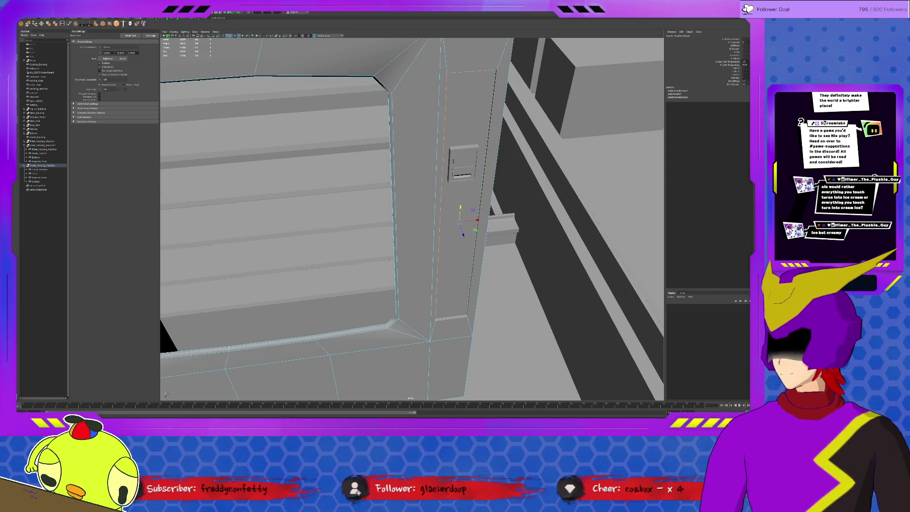
left_click(102, 24)
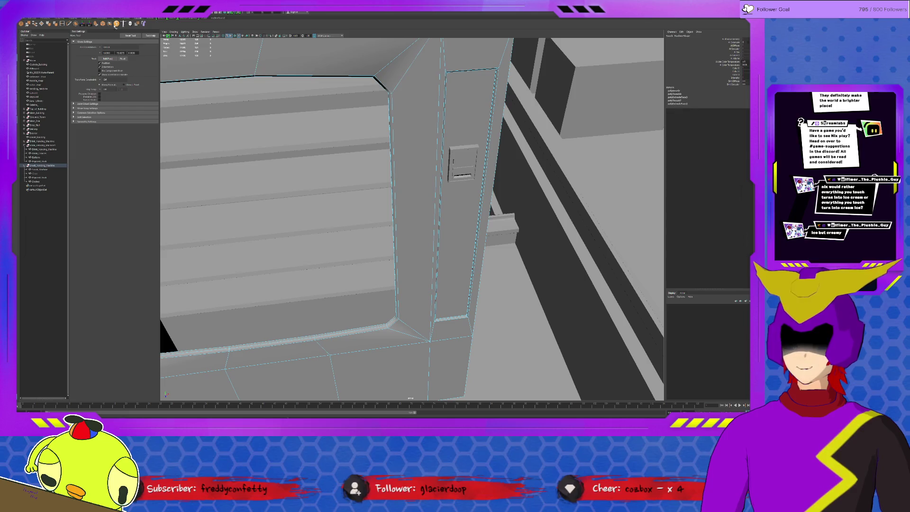
left_click_drag(470, 67, 437, 241, "alt")
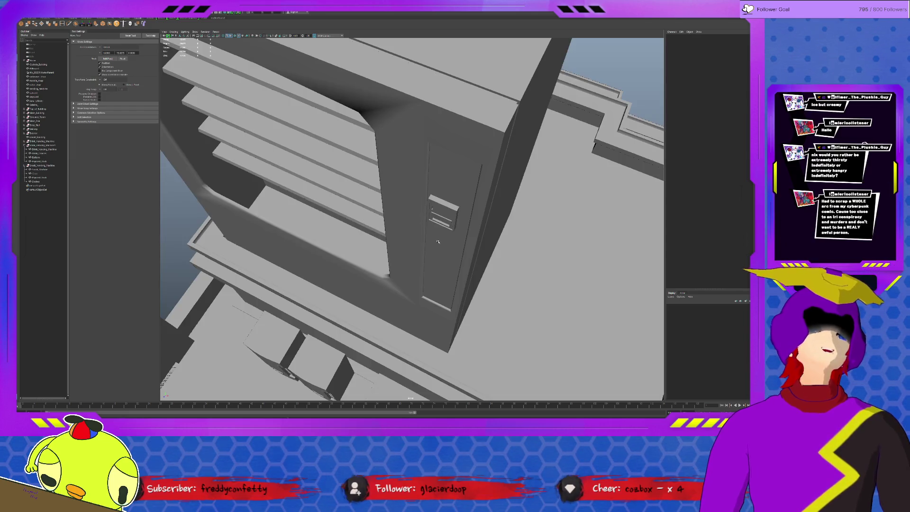
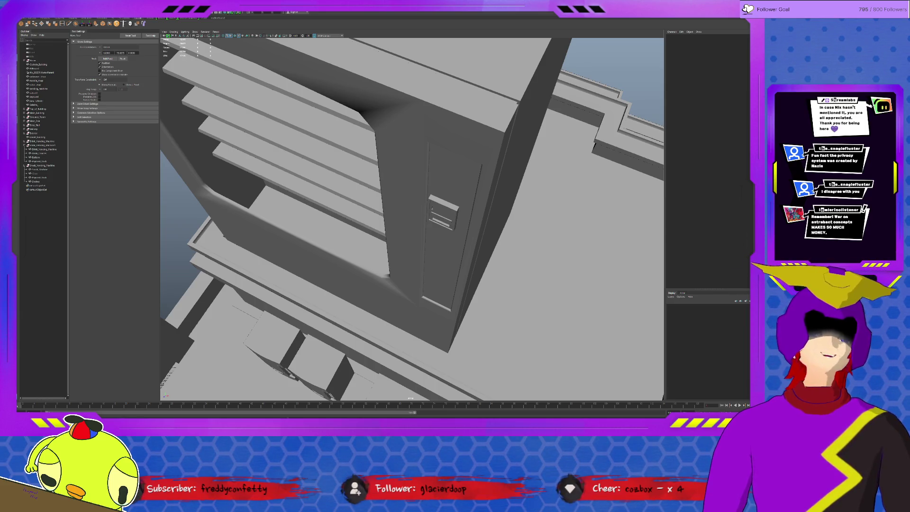
Select the vending machine mesh standing on the rooftop.
left_click(428, 153)
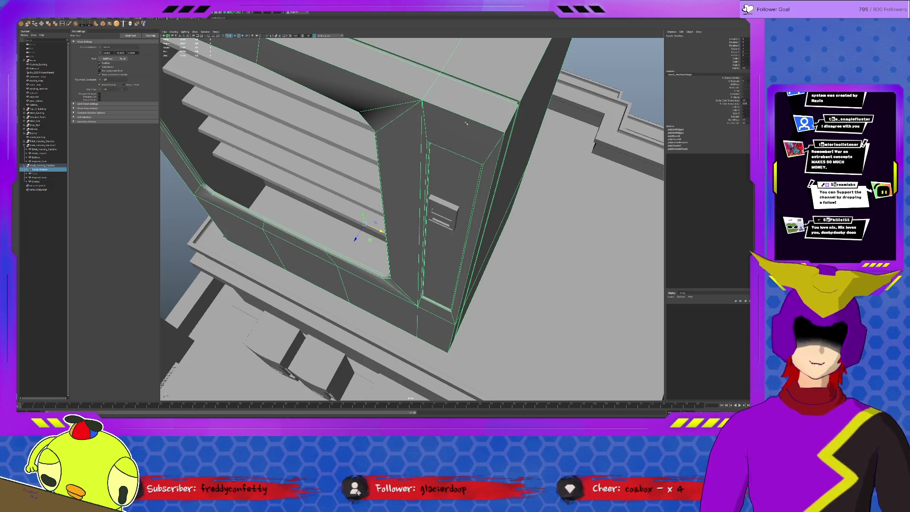
Select the Shelves object, then tumble and zoom out to frame the whole rooftop.
left_click(408, 175)
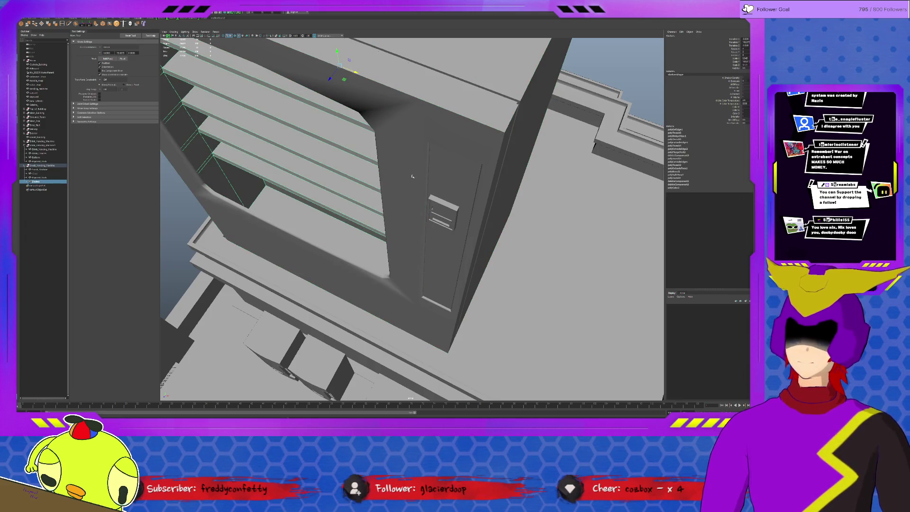
left_click_drag(408, 175, 408, 162, "alt")
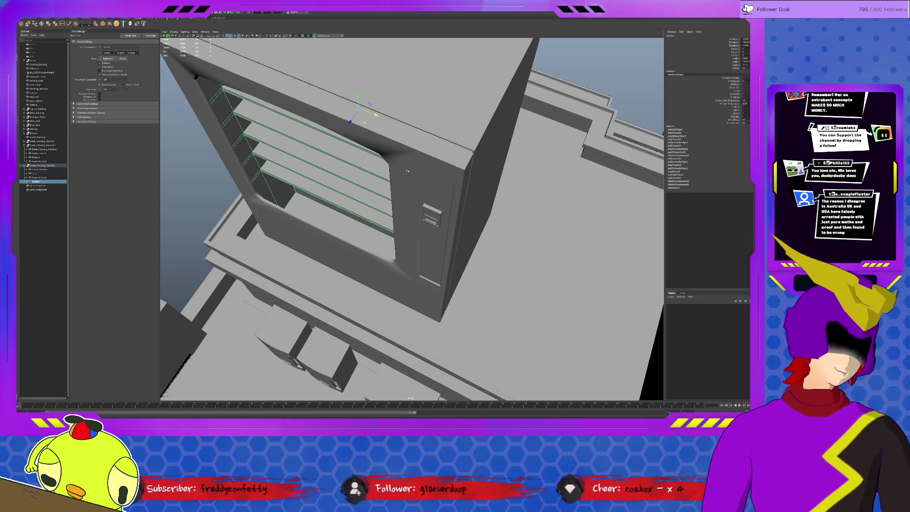
scroll(408, 161, "down", 5)
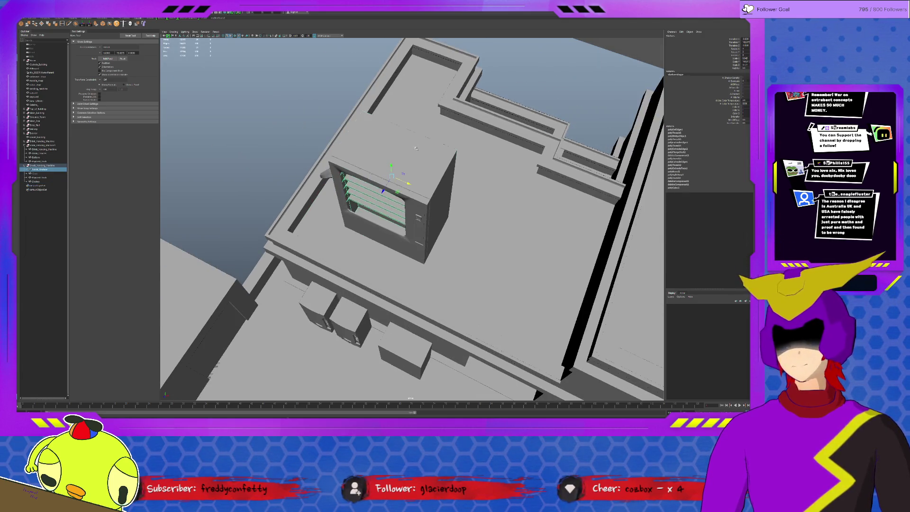
Deselect the vending machine and view it close up from a low side angle.
left_click(416, 148)
left_click(563, 90)
scroll(397, 171, "up", 3)
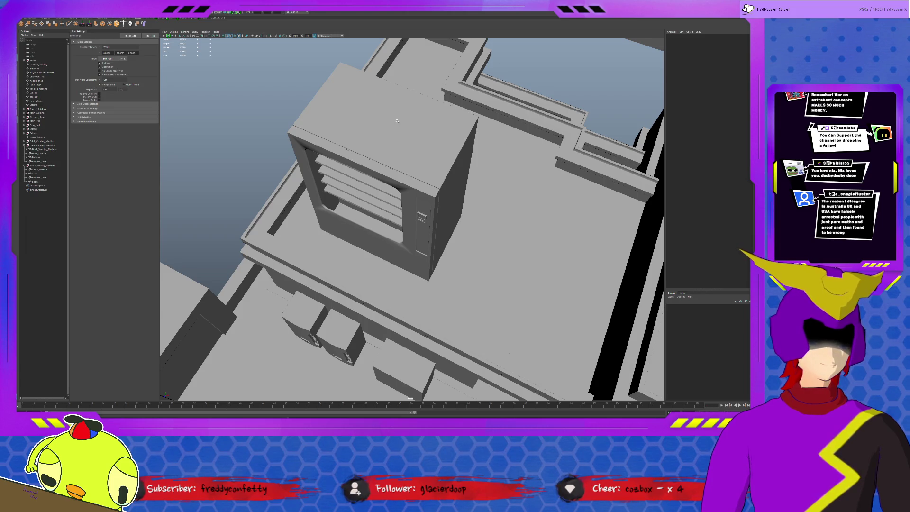
left_click_drag(492, 165, 534, 185, "alt")
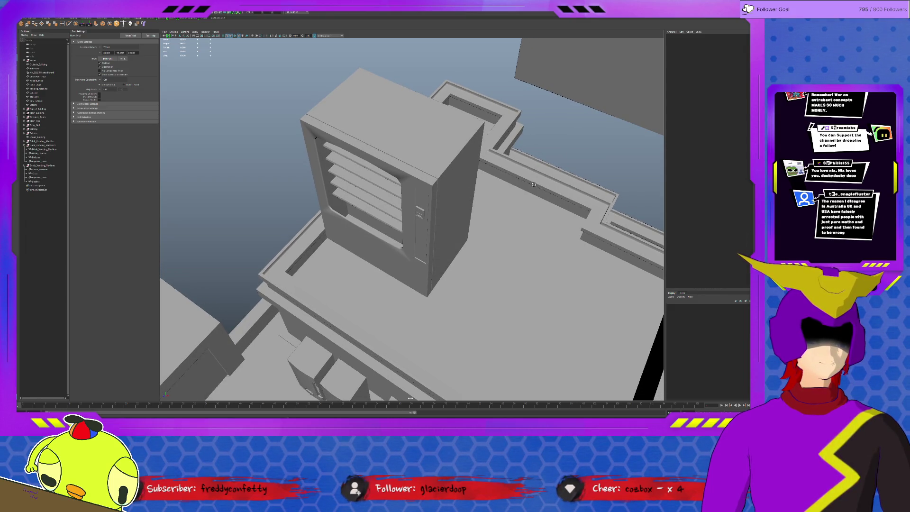
left_click_drag(533, 184, 537, 179, "alt")
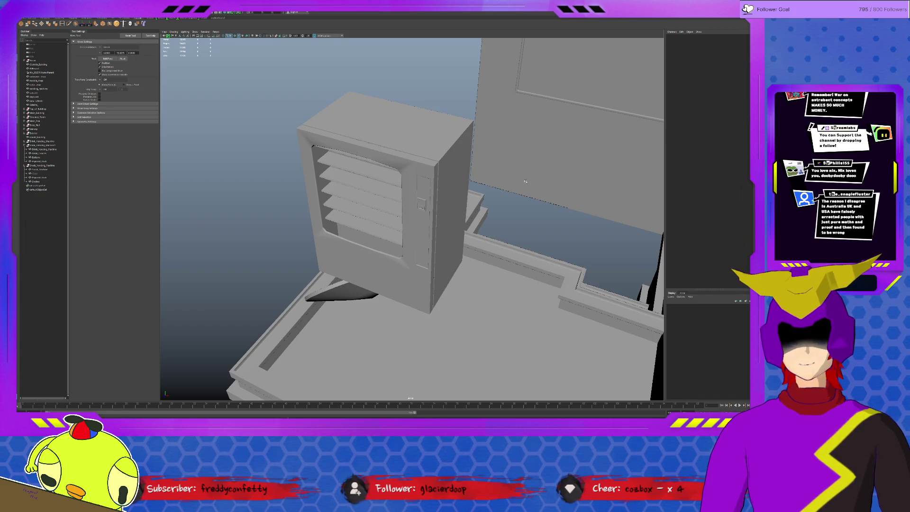
Select the vending machine's parent group, zoom to its upper corner, and constrain moving to X.
left_click(394, 170)
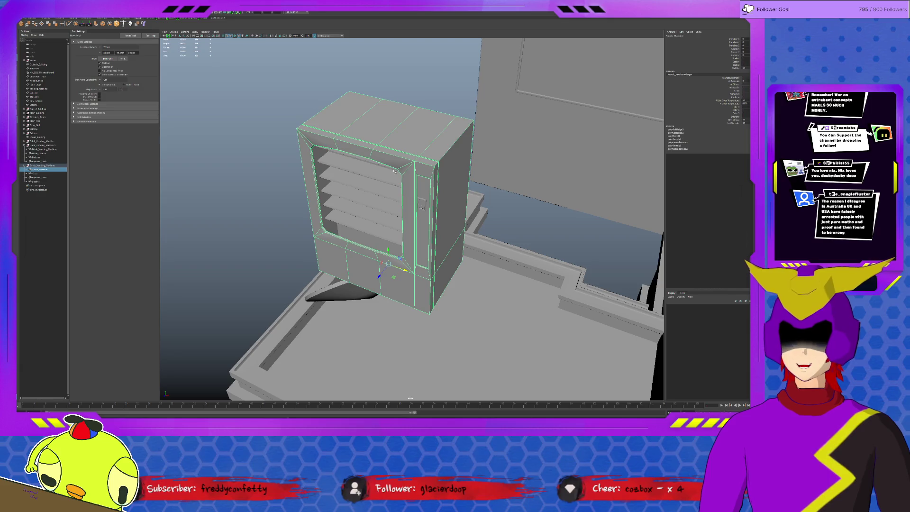
key("Up")
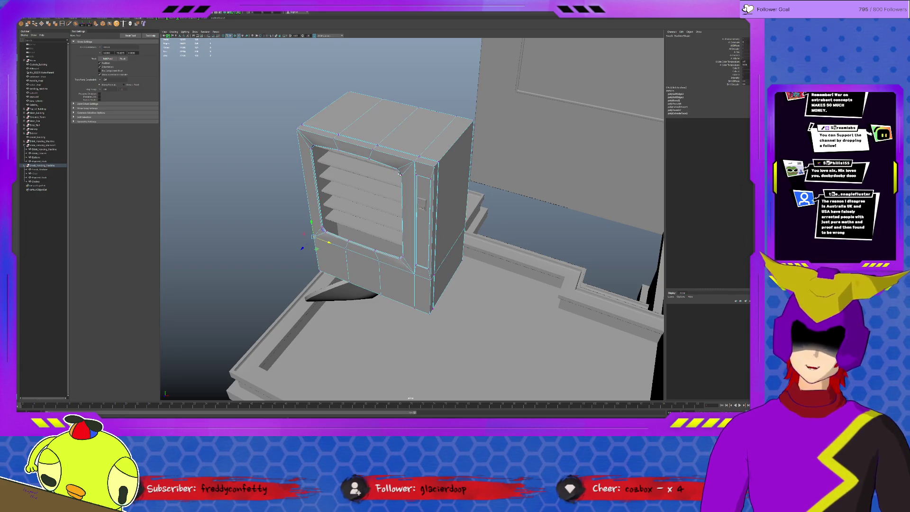
scroll(400, 173, "up", 10)
mouse_move(452, 189)
left_mouse_down("alt")
mouse_move(417, 178)
mouse_move(423, 173)
mouse_move(411, 165)
left_mouse_up("alt")
left_click(406, 169)
left_click(388, 180)
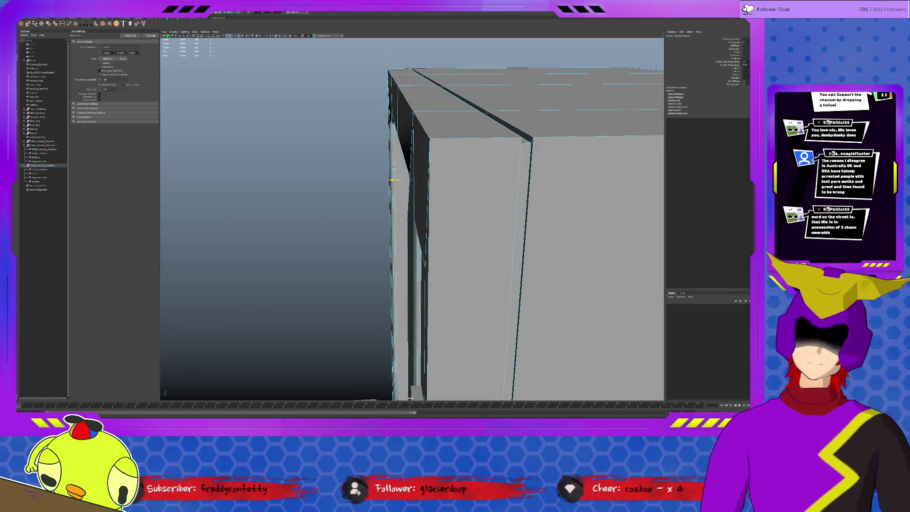